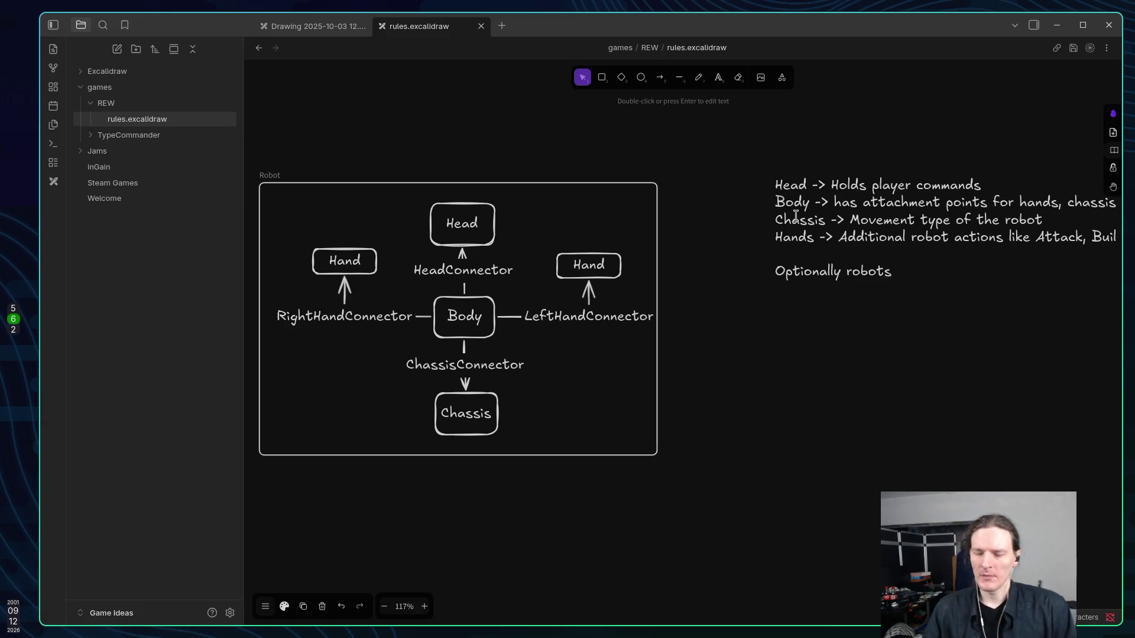
Complete the line 'Optionally robots can have charging ports and some other options' and start a new line.
type("can have char")
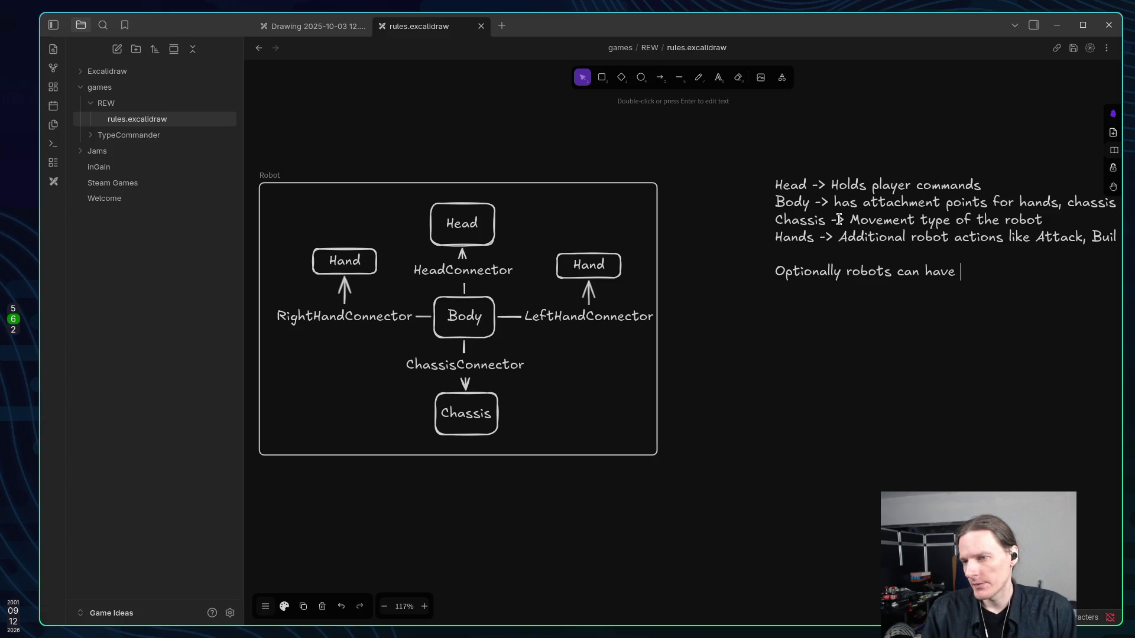
type("gin")
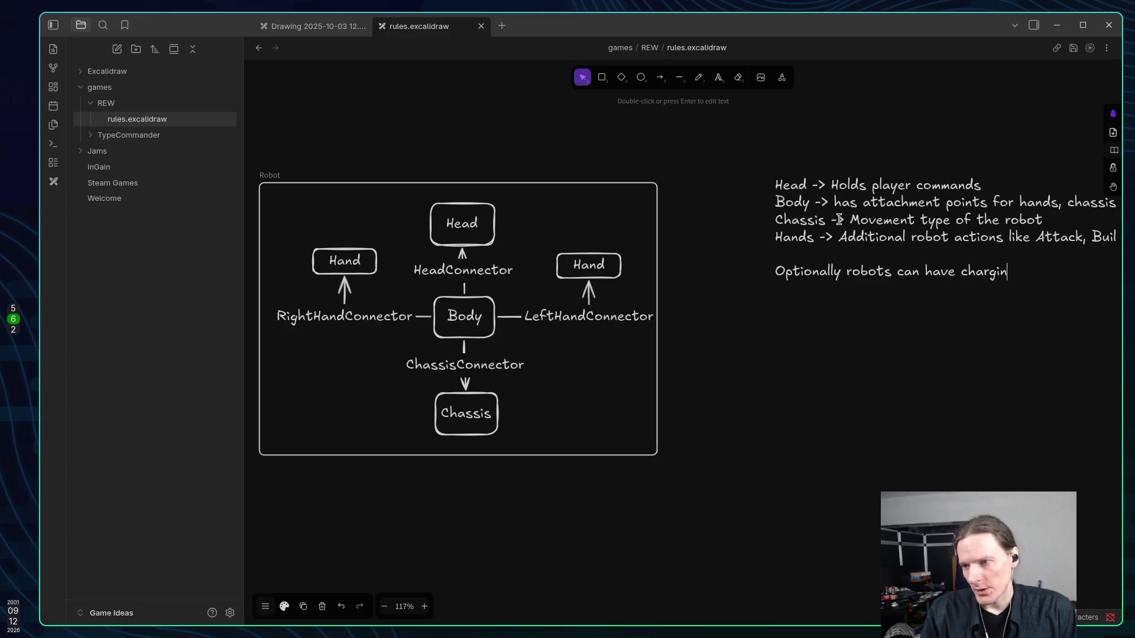
type("g ports ")
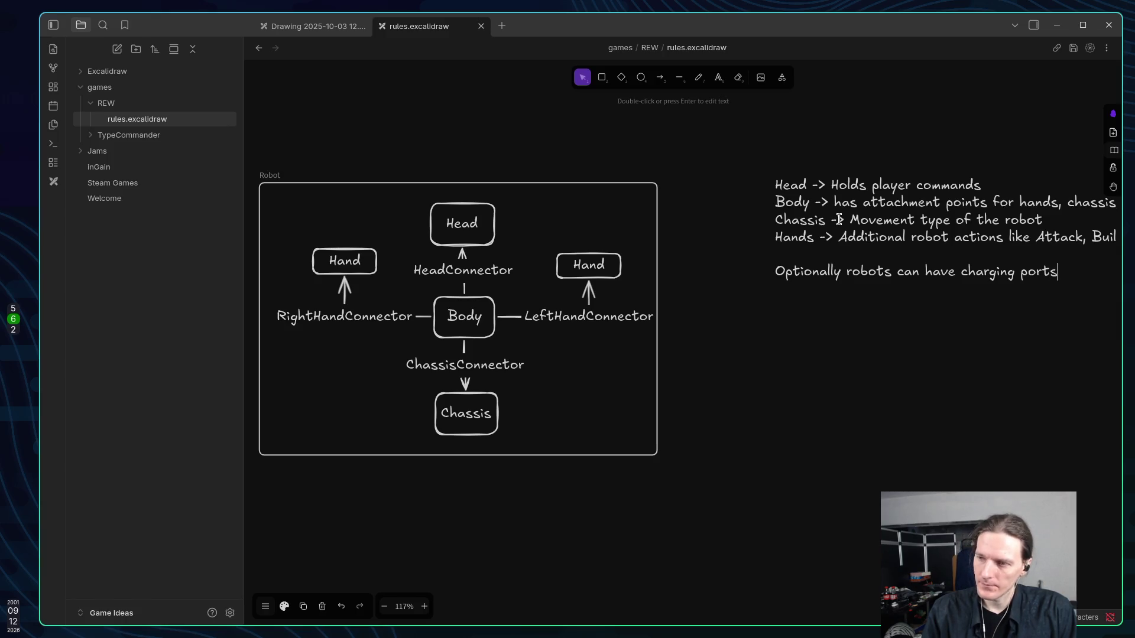
type("and some other options")
key("Return")
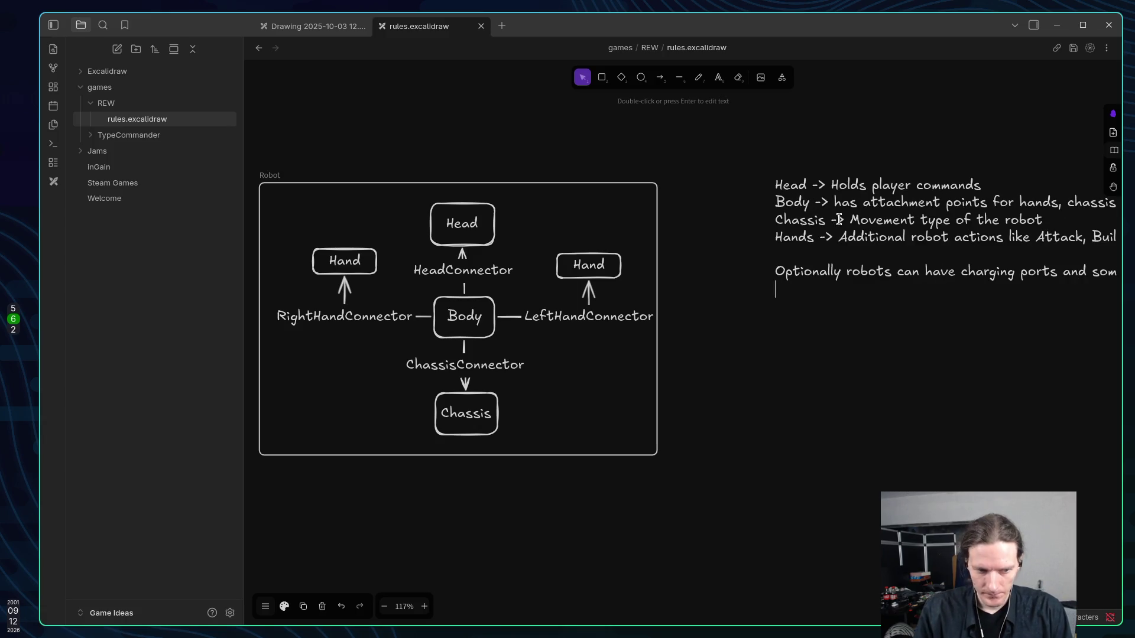
type("O")
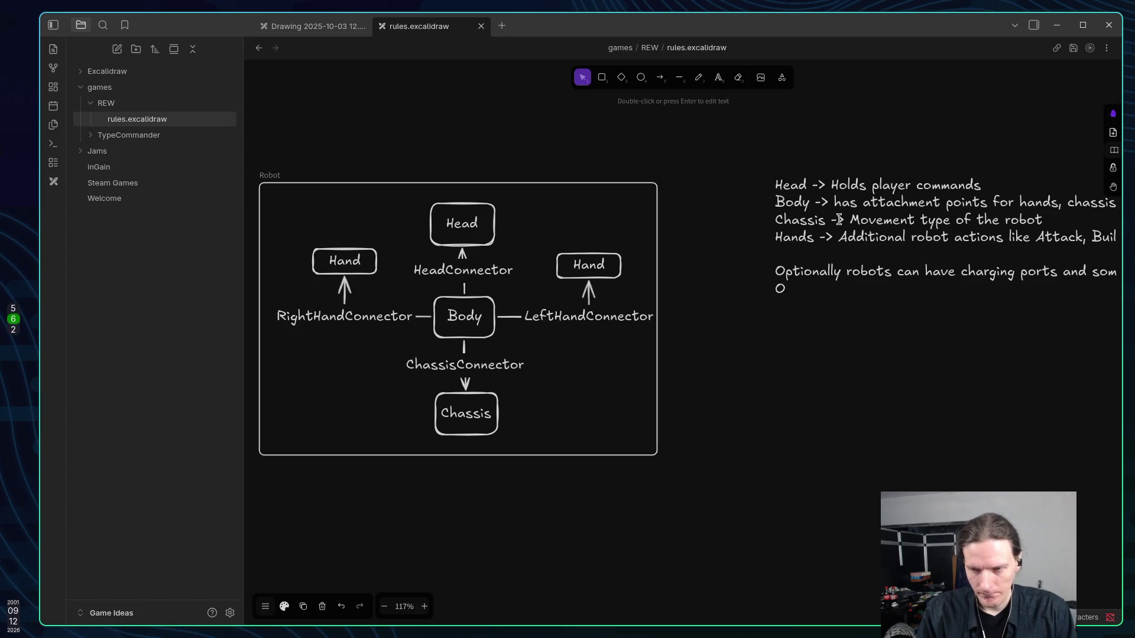
type("ptio")
key("BackSpace")
key("BackSpace")
key("BackSpace")
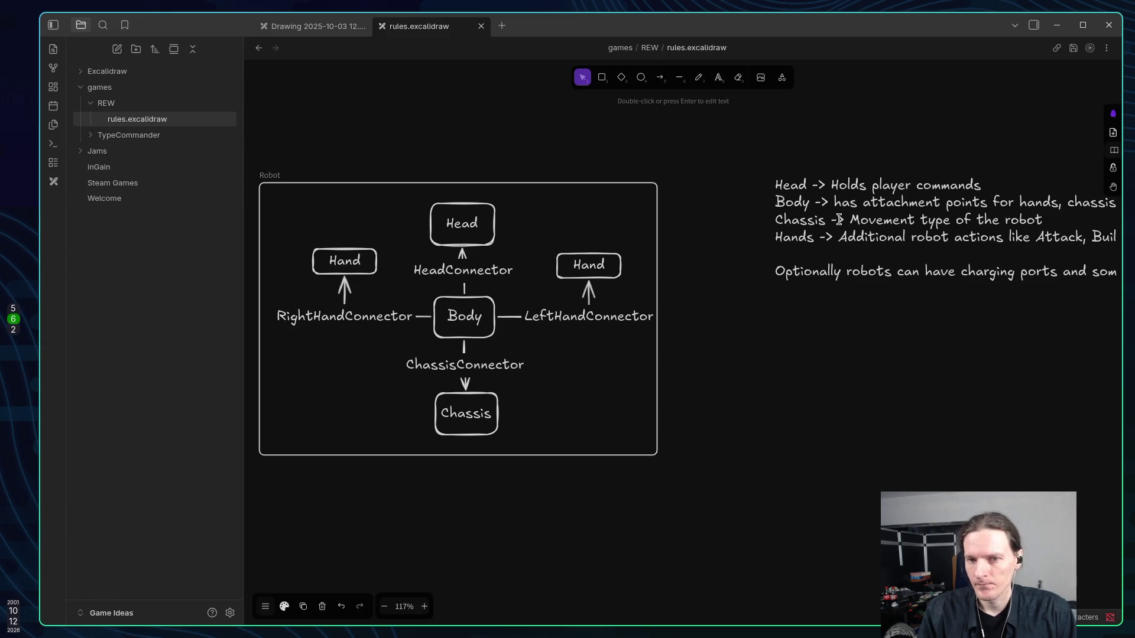
Add the rule 'Robot does not have HP, but can be damaged and discharged.' and begin 'If robot'.
key("Return")
type("Hea")
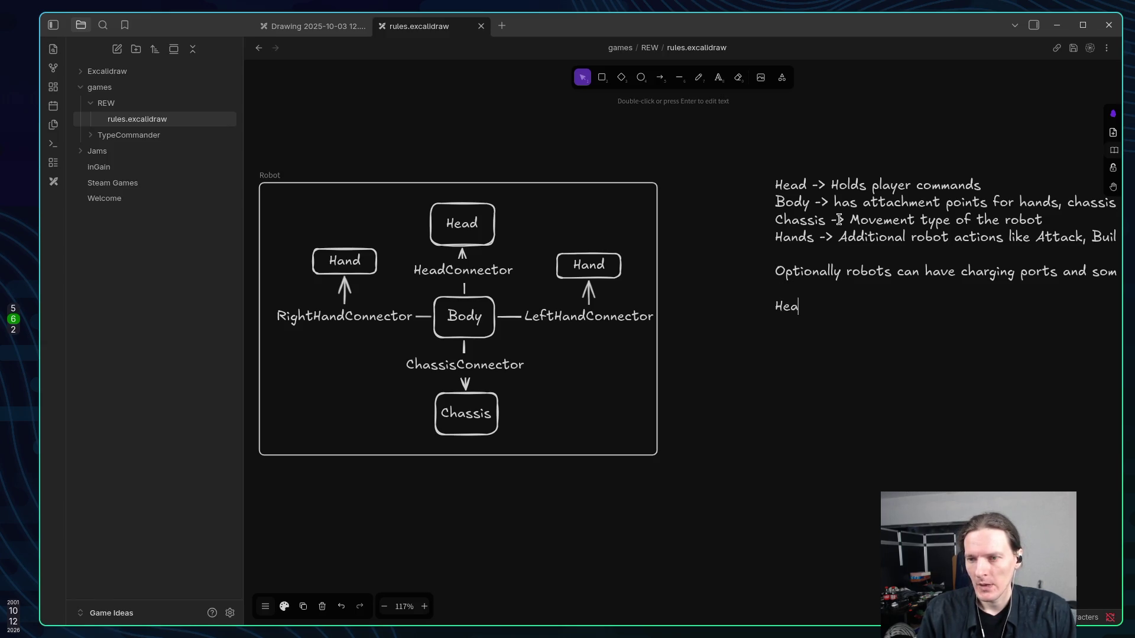
type("d can be dama")
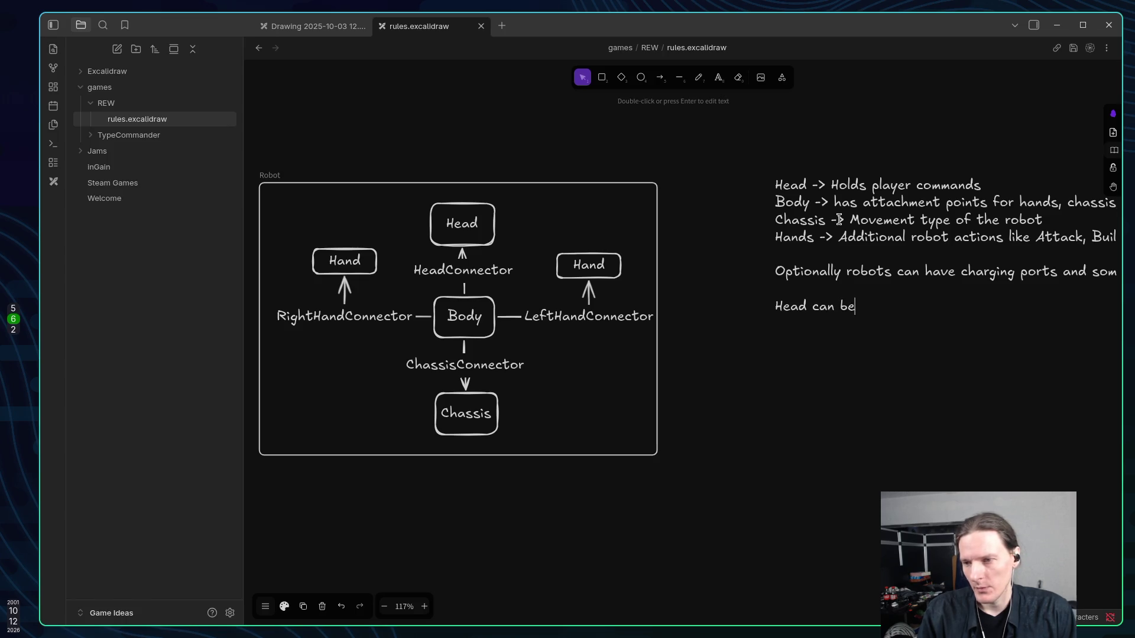
key("BackSpace")
key("BackSpace")
key("BackSpace")
key("BackSpace")
key("BackSpace")
key("BackSpace")
type("Robot does no")
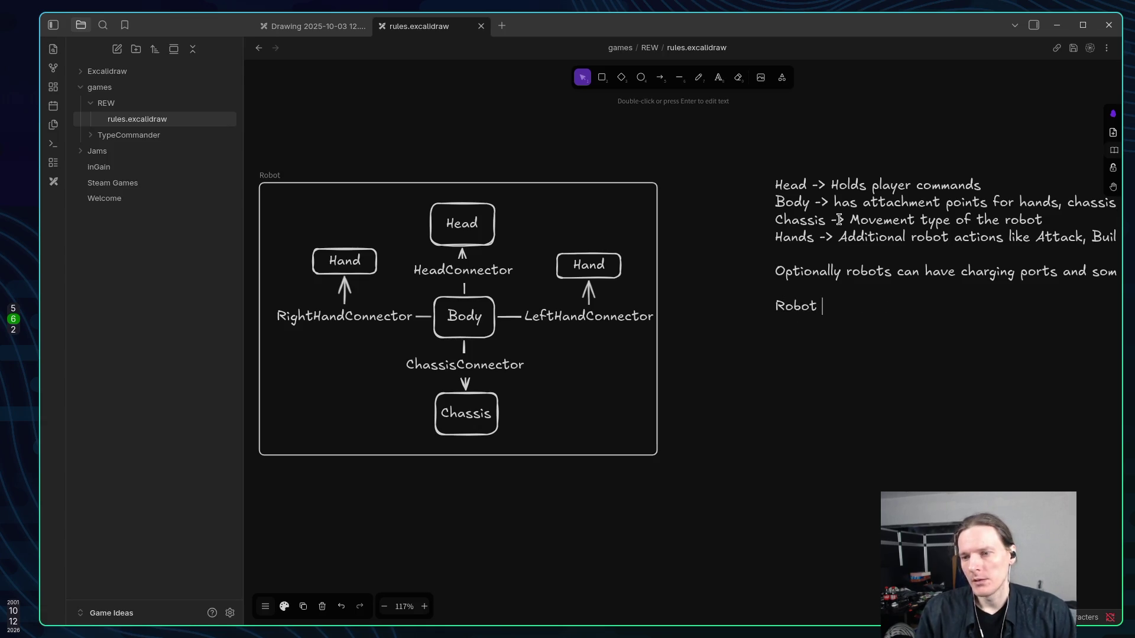
type("t have H")
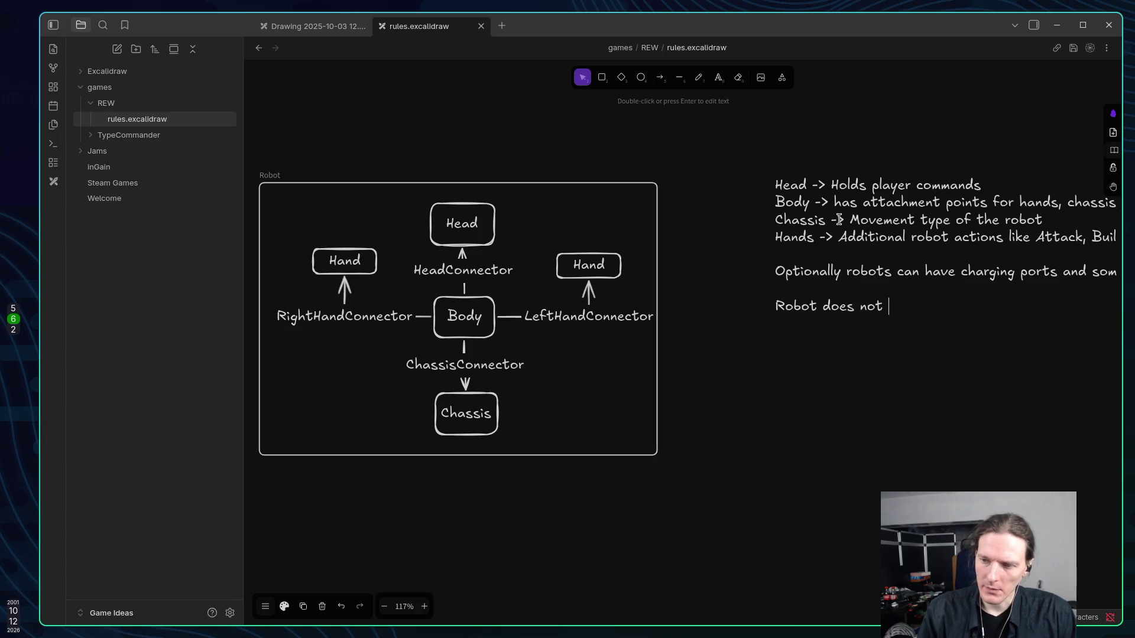
type("P")
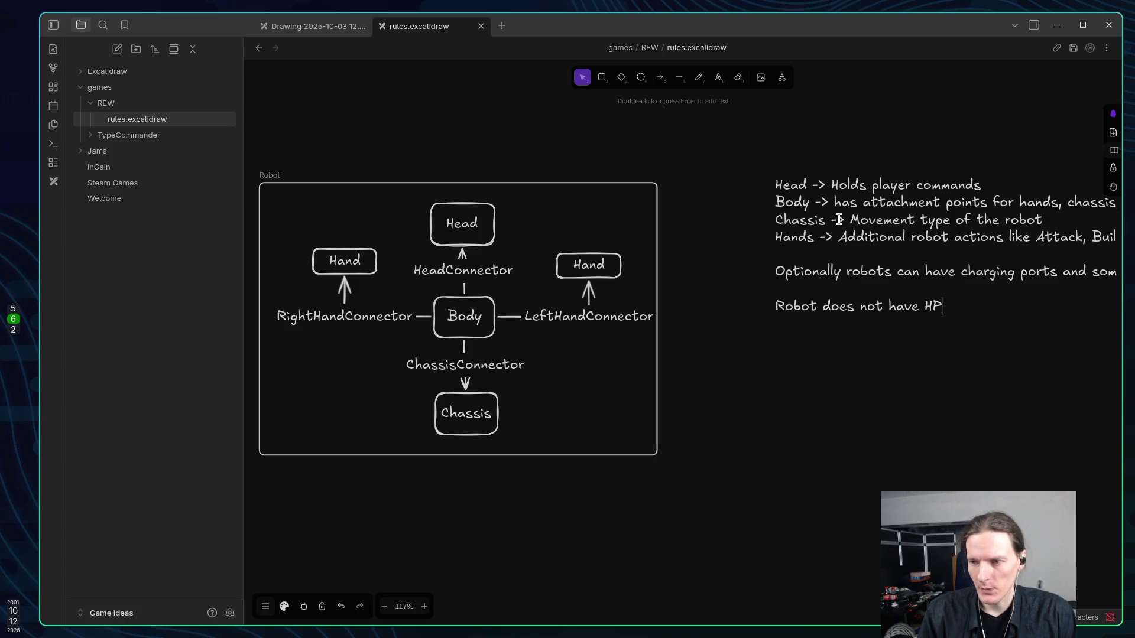
type(", but can be ")
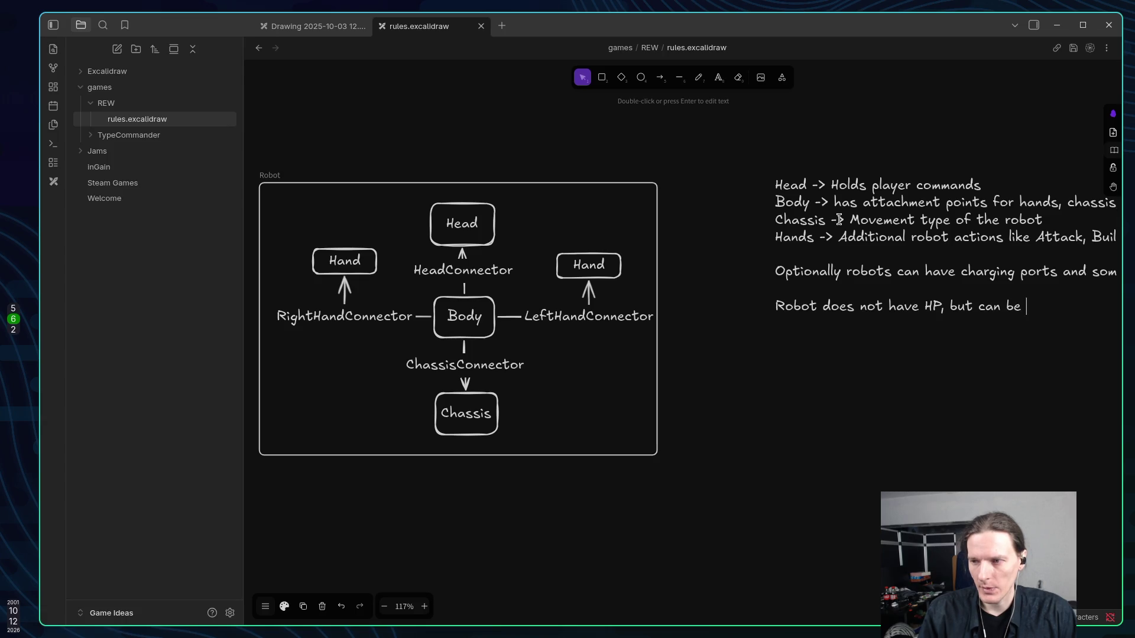
type("damage")
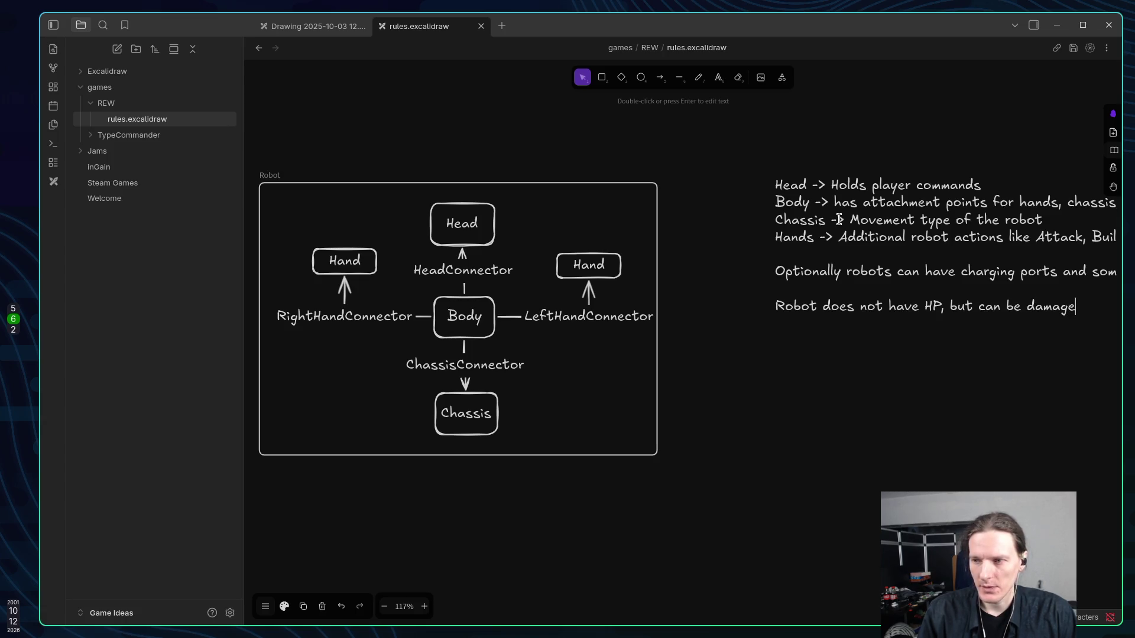
type("d and d")
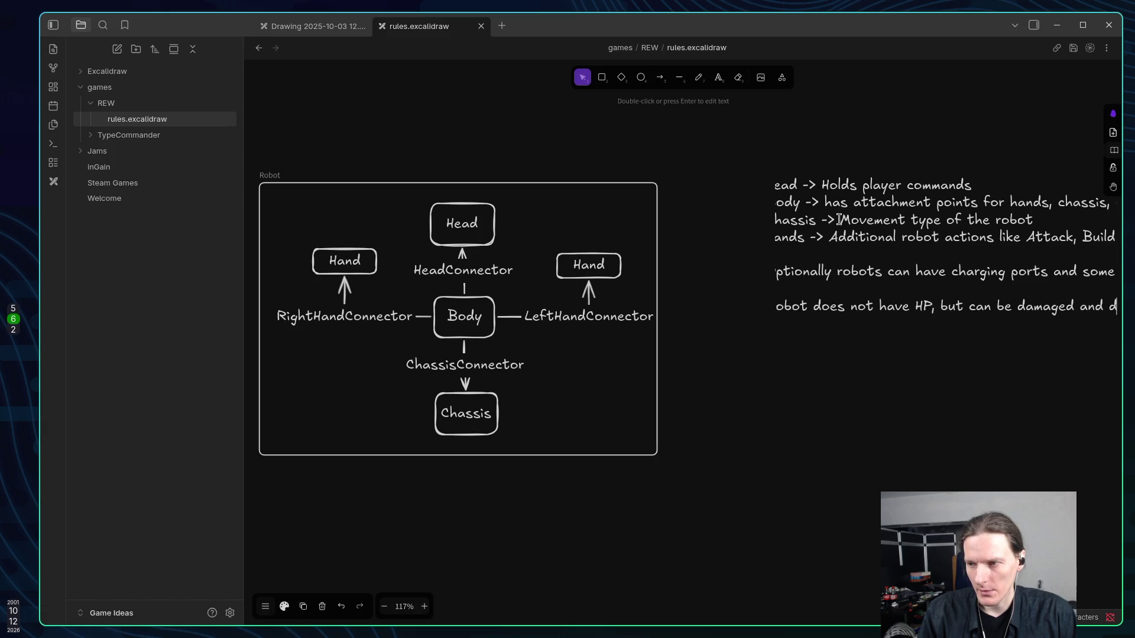
type("ischar")
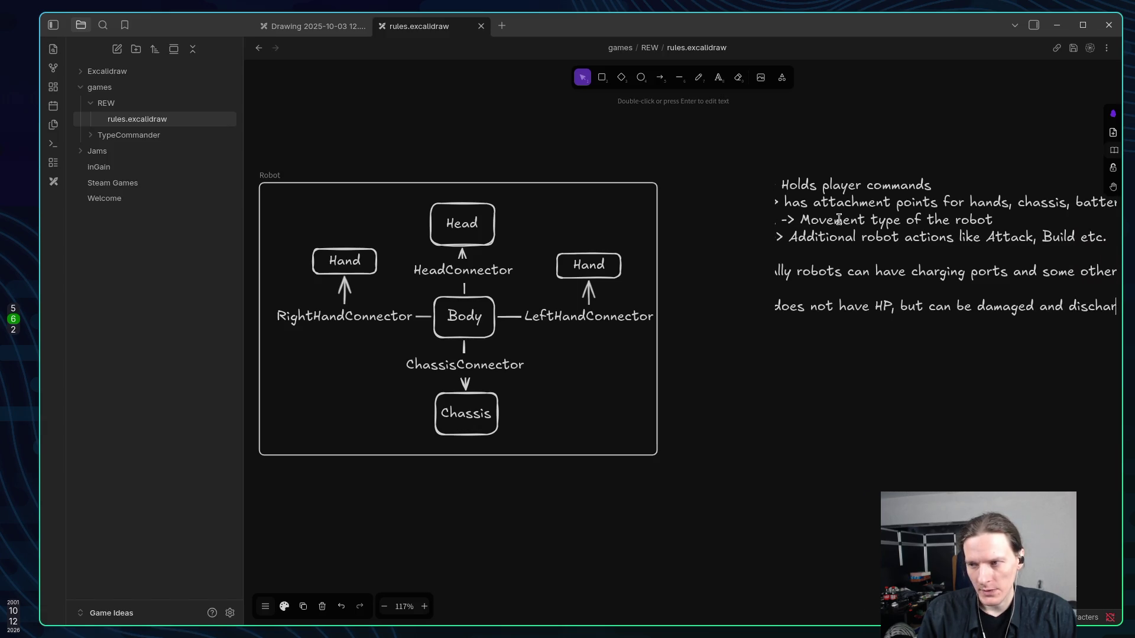
type("ged ")
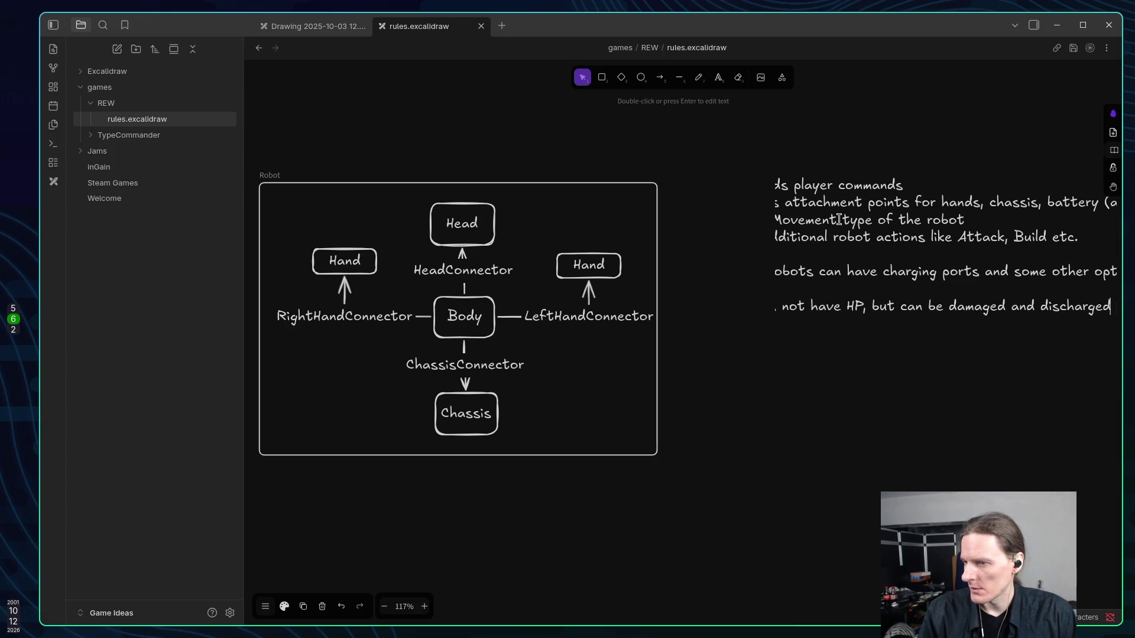
type(".")
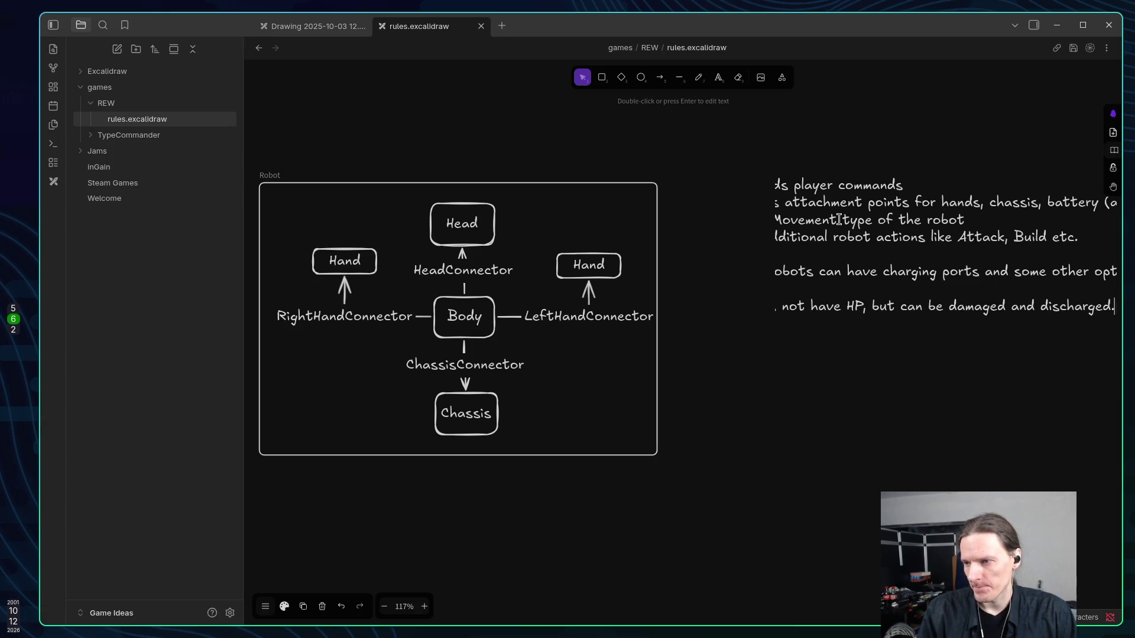
key("Return")
type("If robot ")
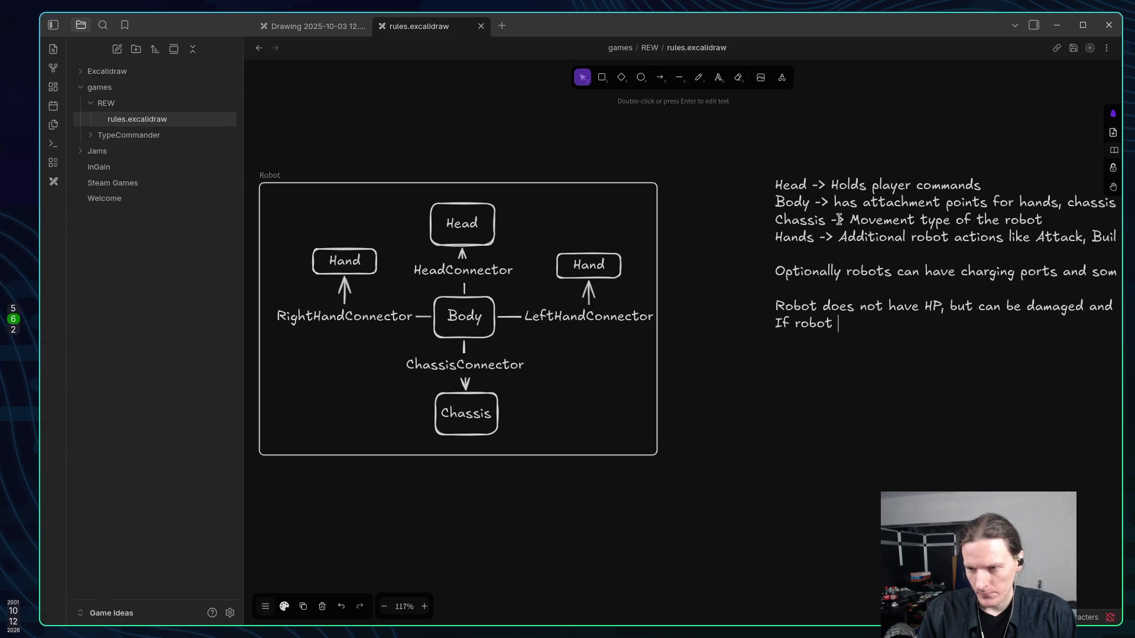
type("does not ")
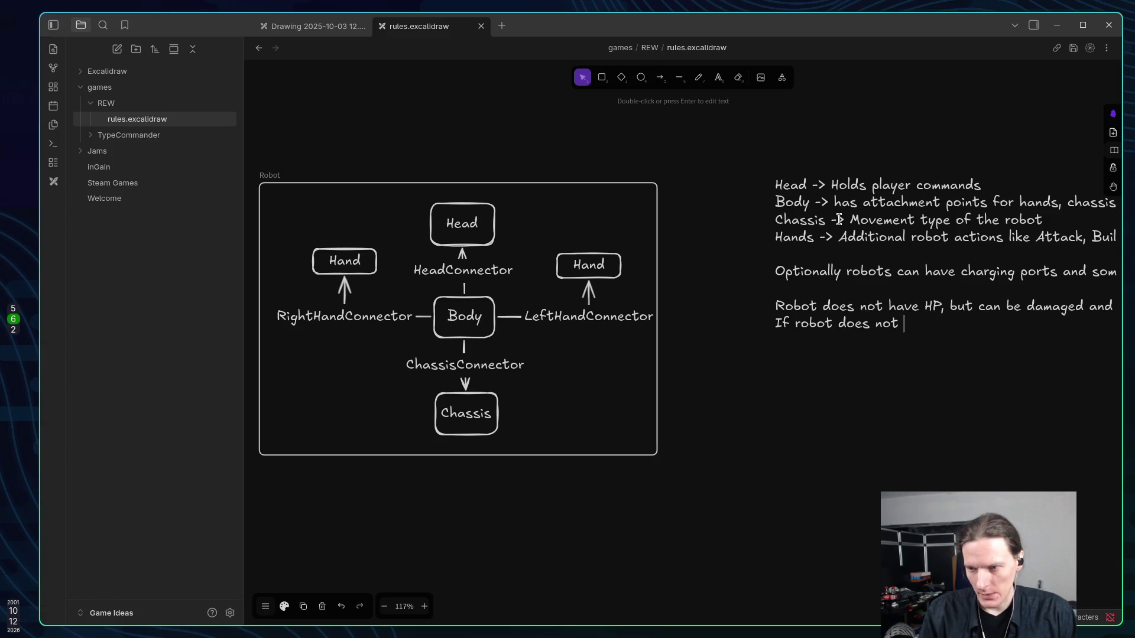
type("r")
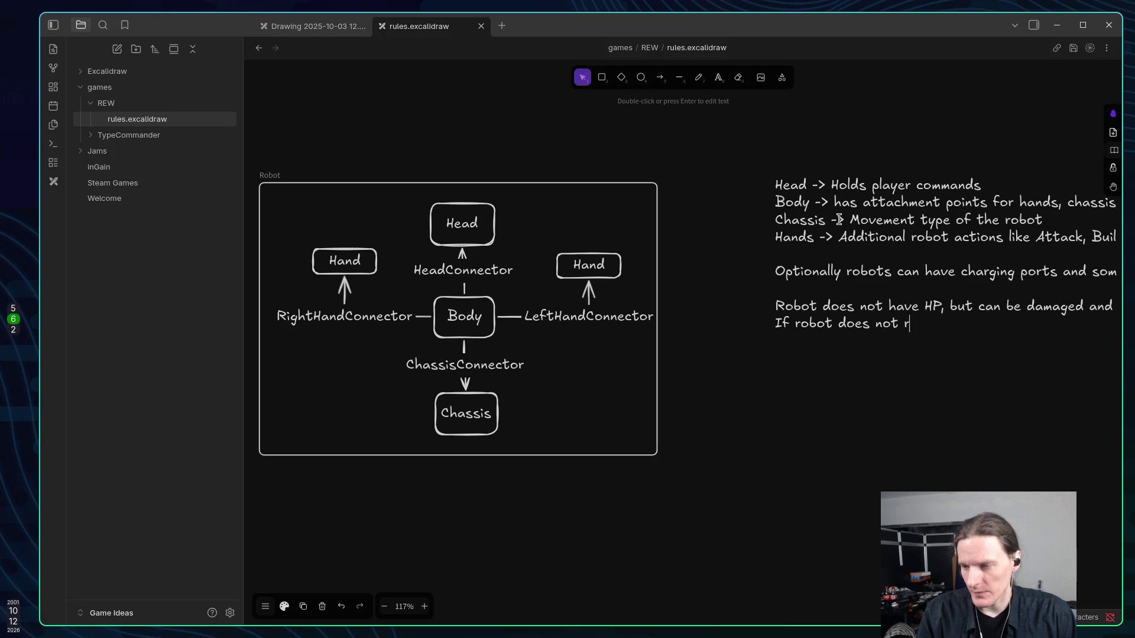
Finish the rule: if a robot does not have energy for X amount of turns, he is considered disabled.
key("BackSpace")
type("h")
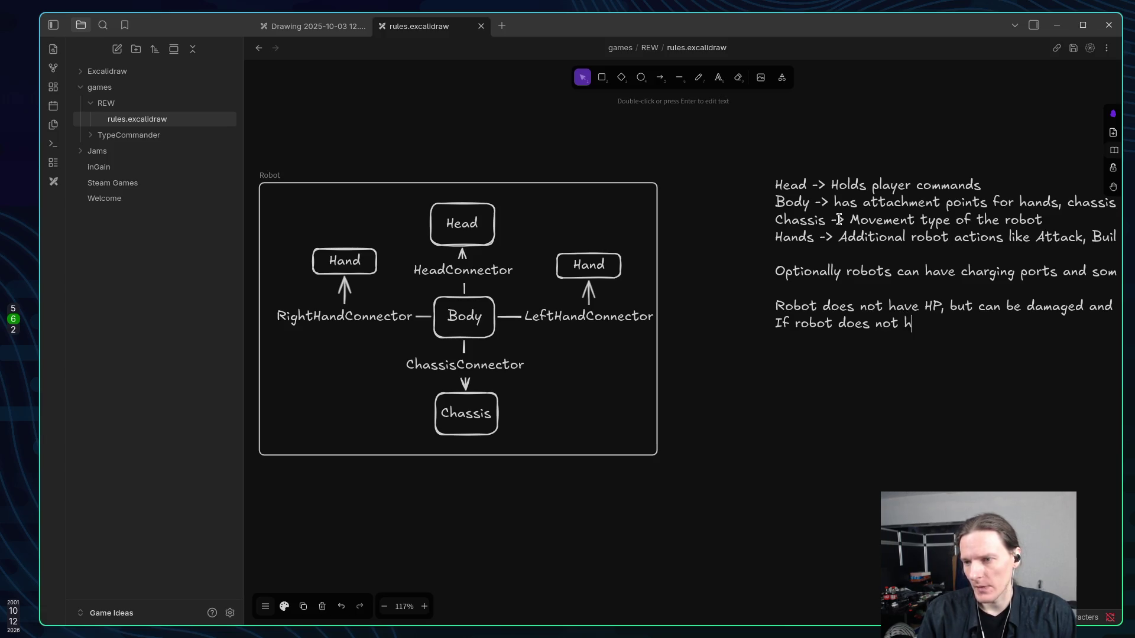
type("ave energ")
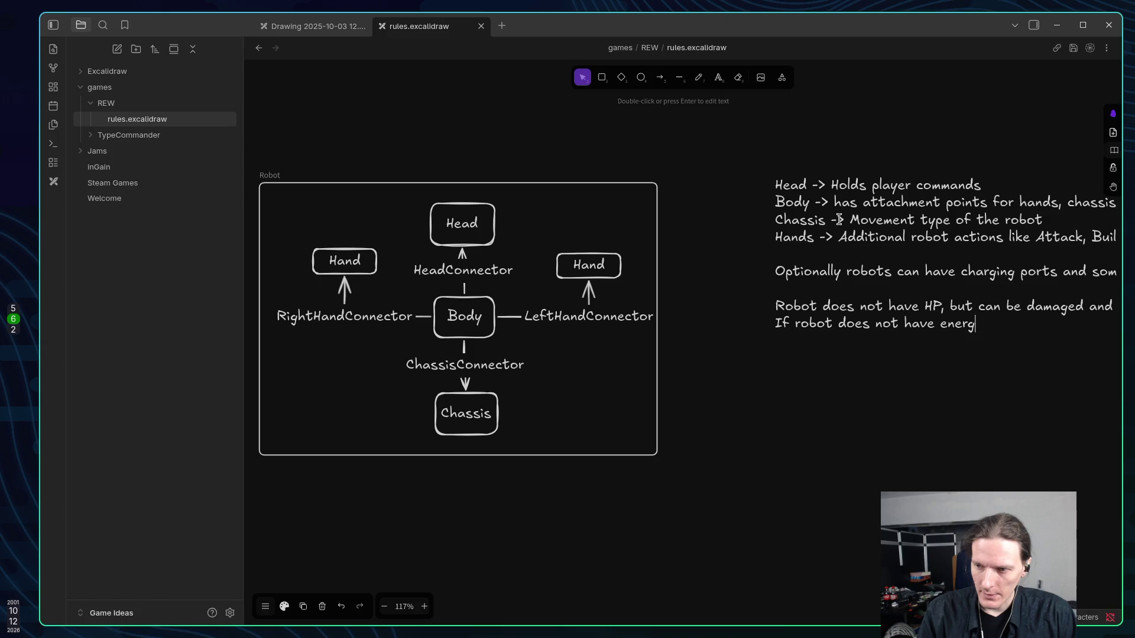
type("y for")
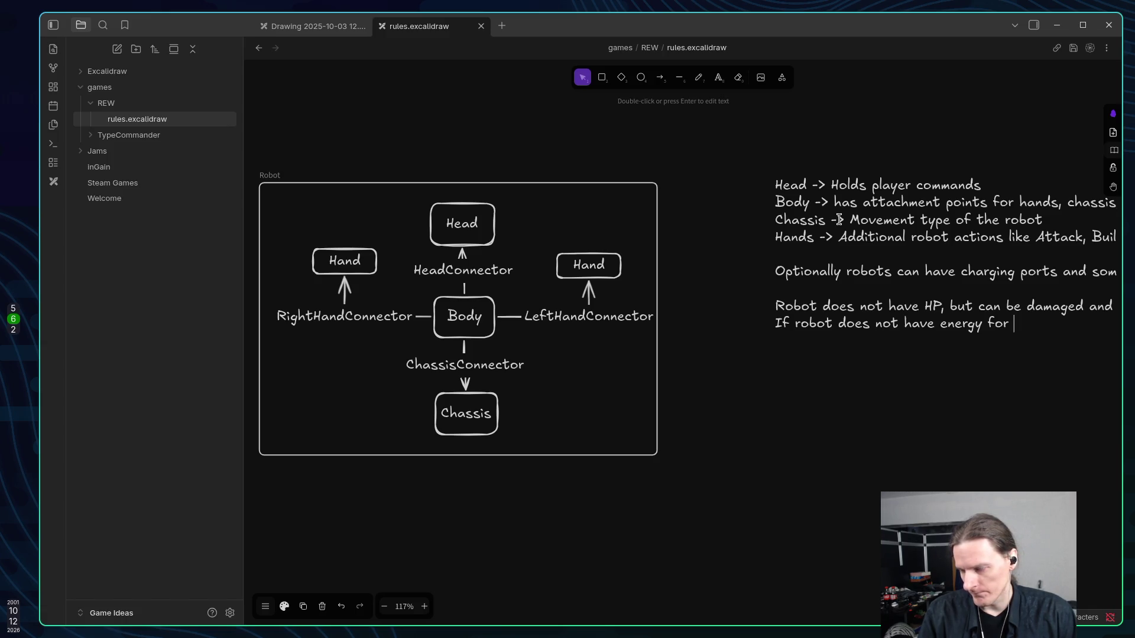
type("X amount of turns")
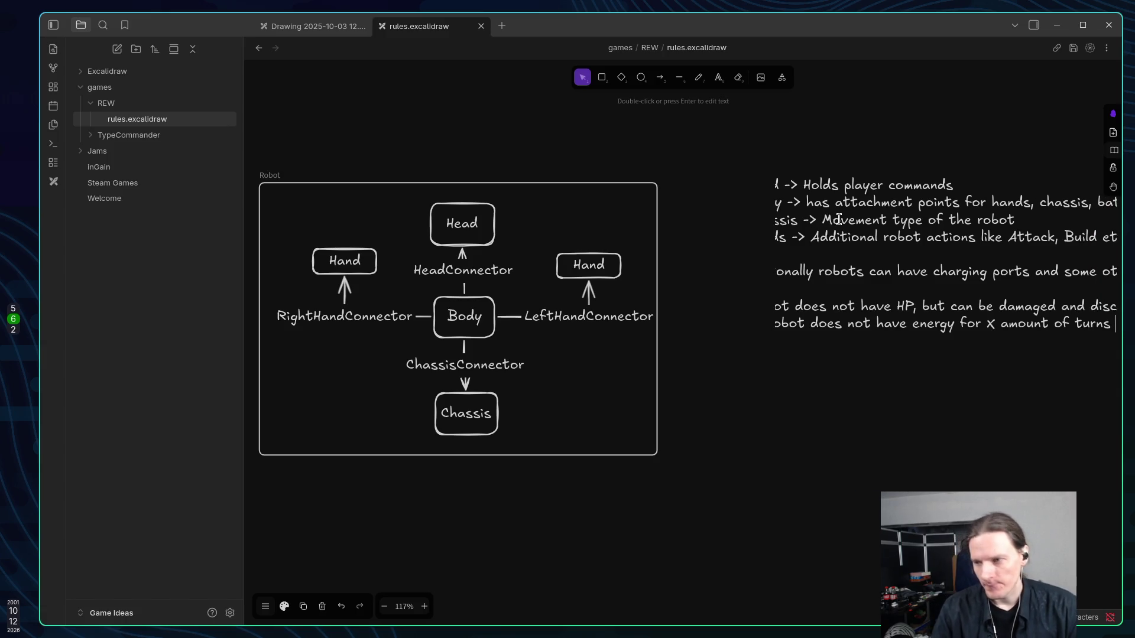
type(" - he")
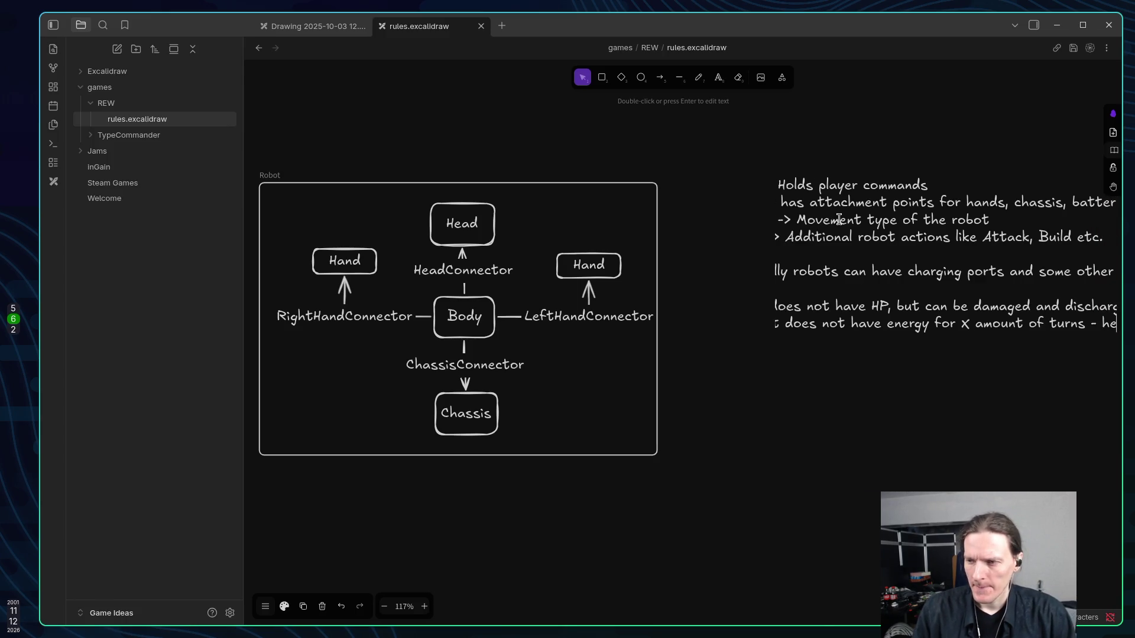
key("BackSpace")
key("BackSpace")
type("he is con")
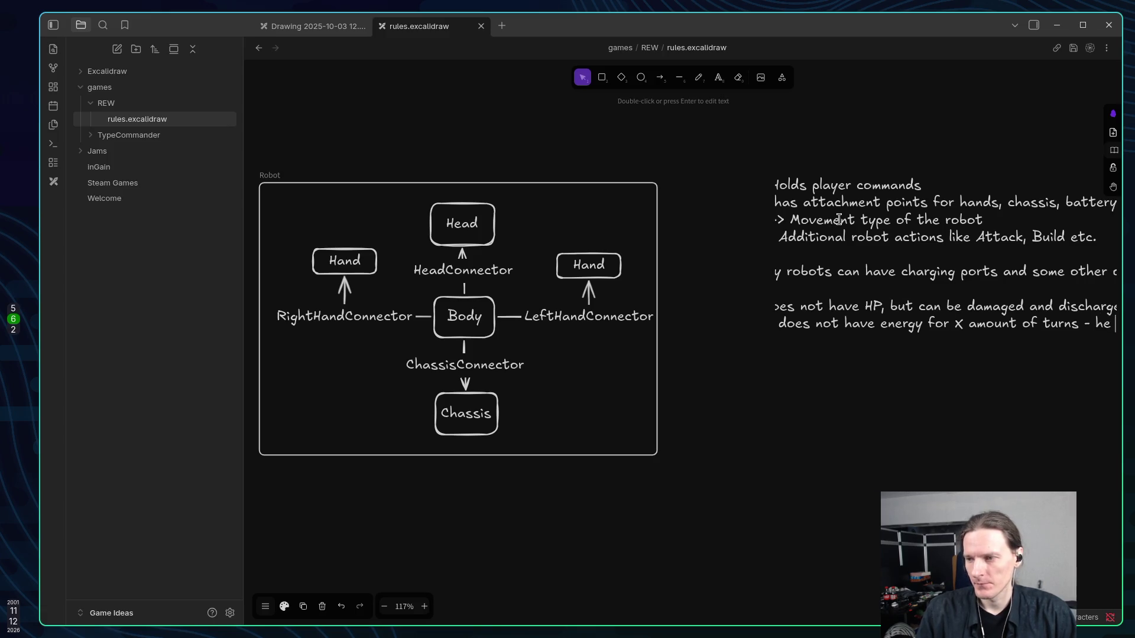
type("side")
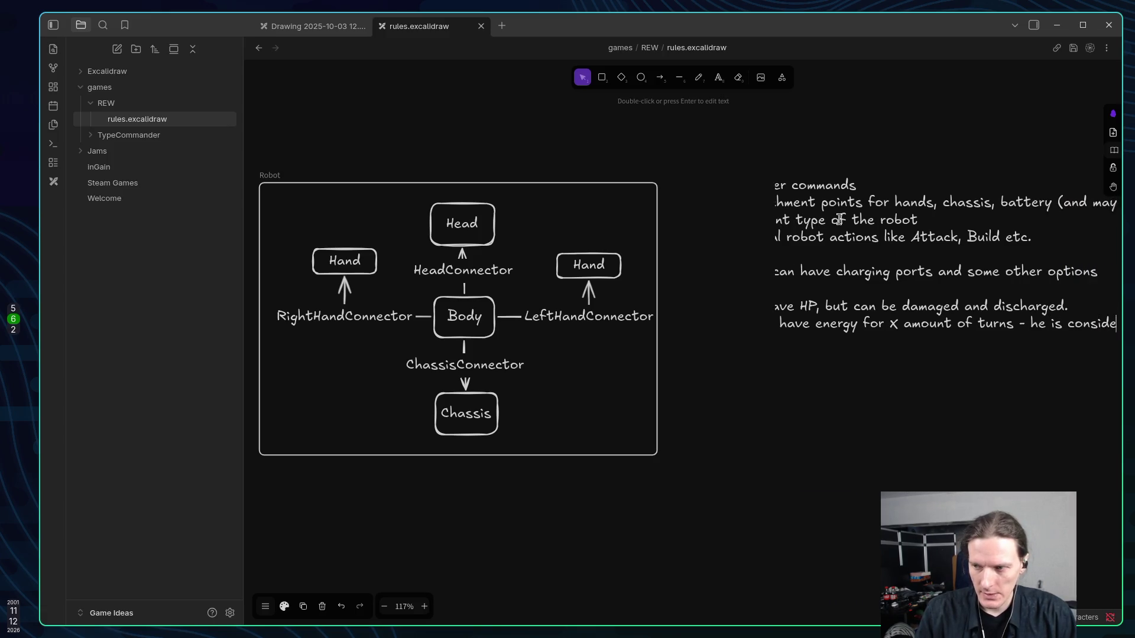
type("red disabled")
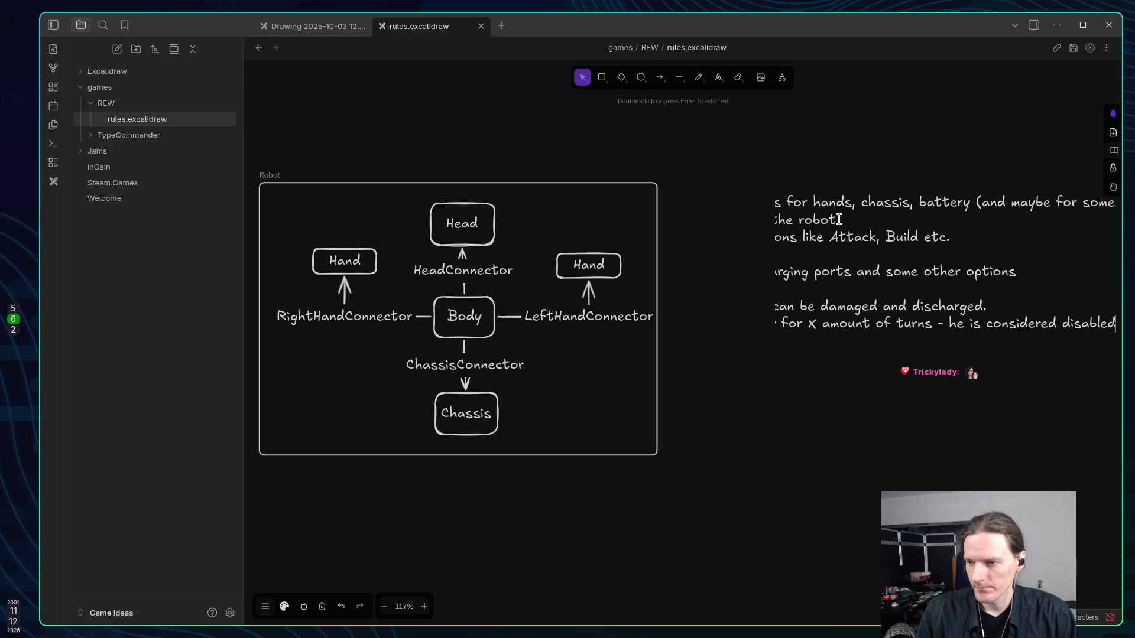
type(".")
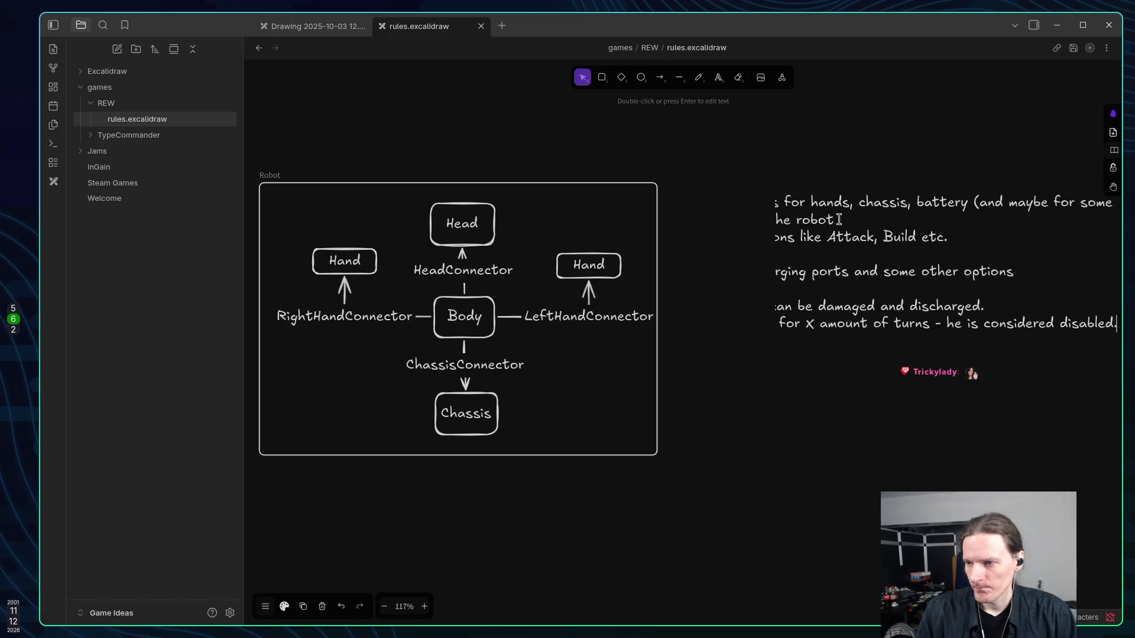
key("Return")
key("Return")
Type the line 'Robot can get "damaged"' and finish editing the rules text.
type("Robot c")
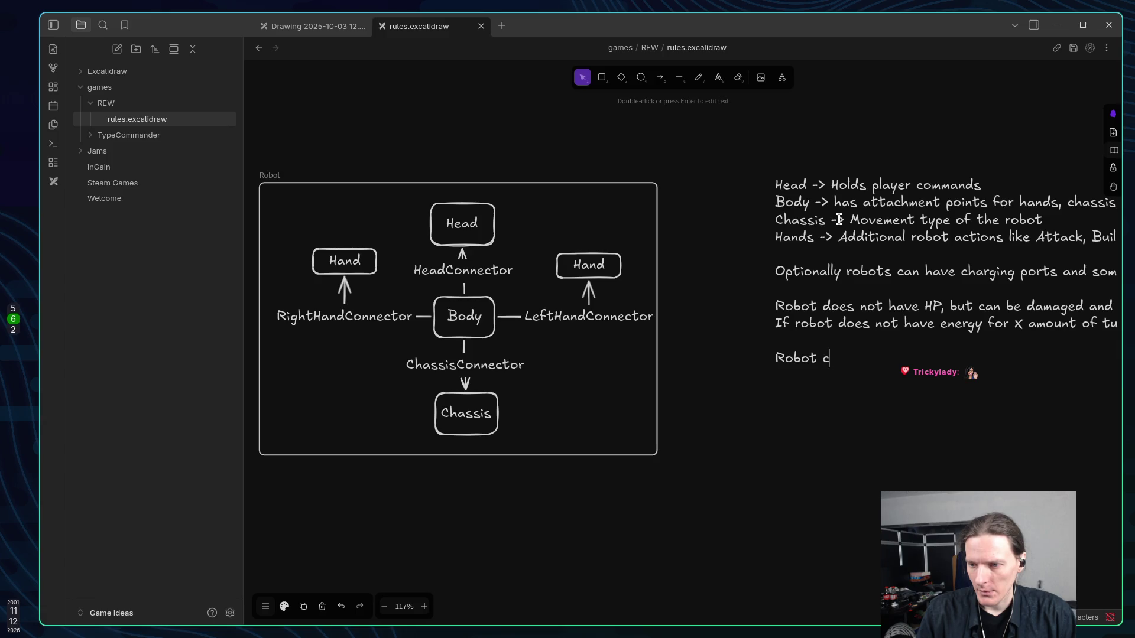
type("an get")
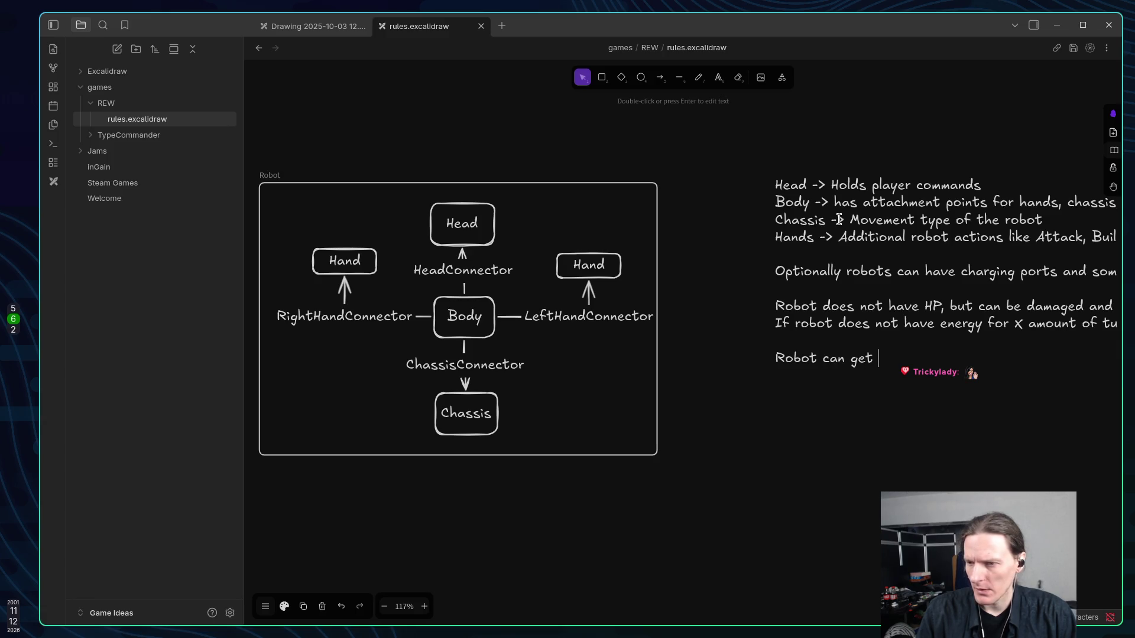
type(" \"damage")
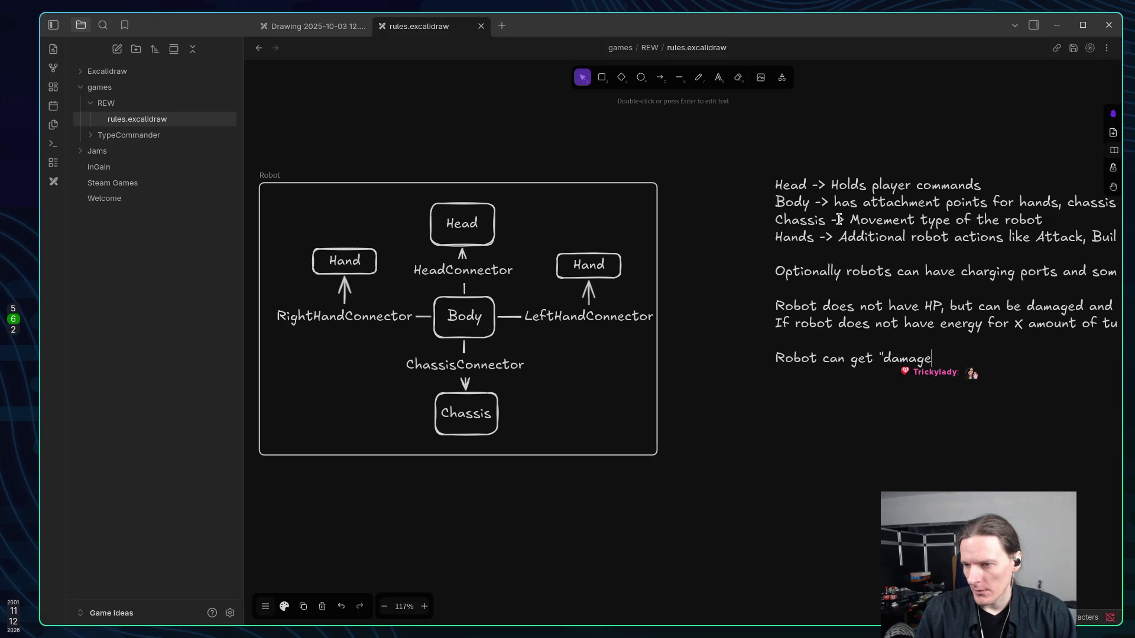
type("d\"")
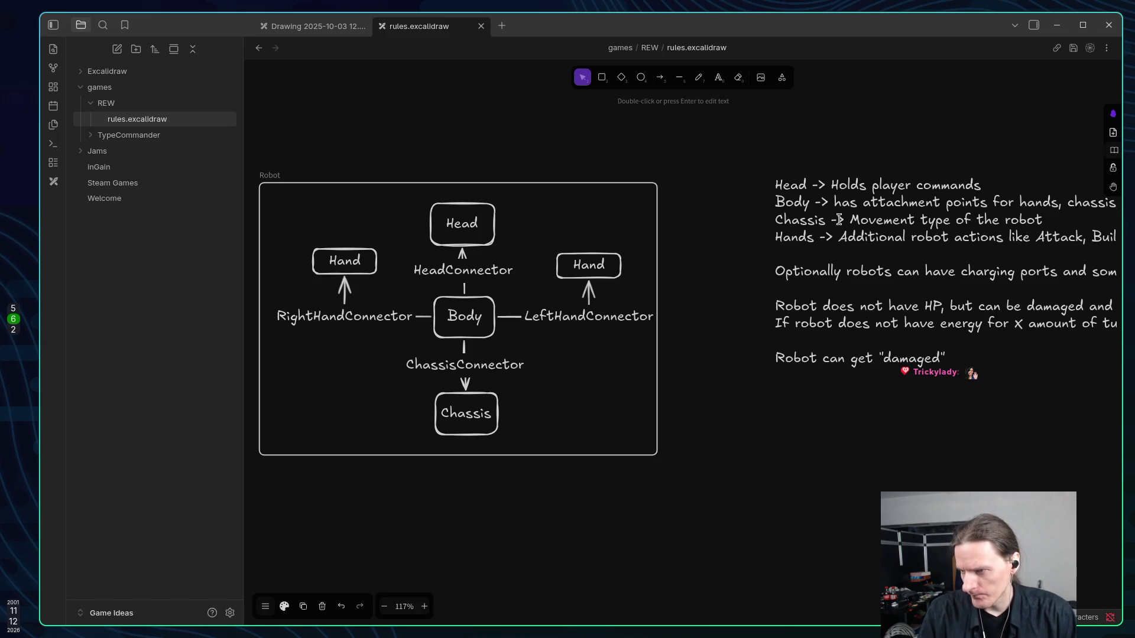
key("Escape")
scroll(493, 313, "right", 5)
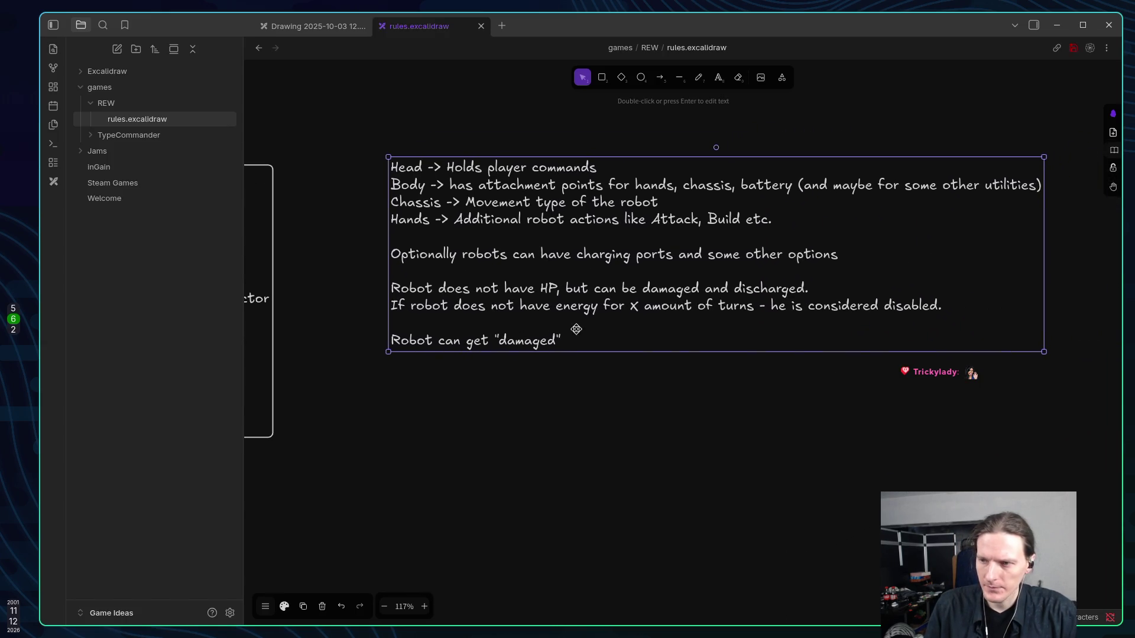
Narrow the rules text box so lines wrap, then continue the last line with ', which adds extra'.
left_click_drag(1045, 256, 767, 273)
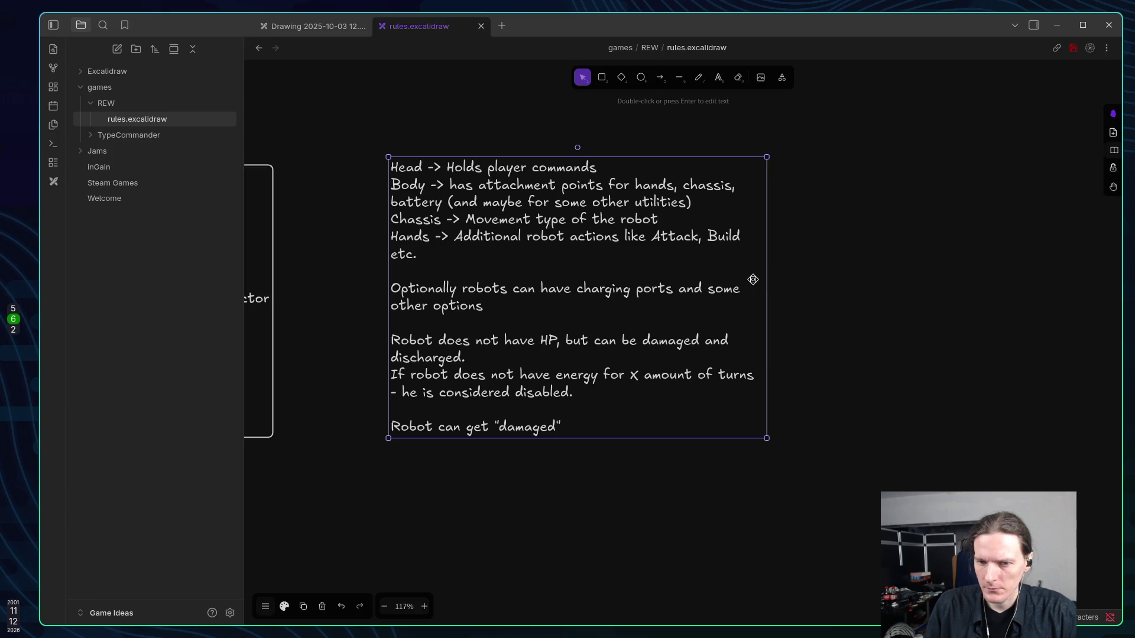
double_click(555, 426)
left_click(572, 426)
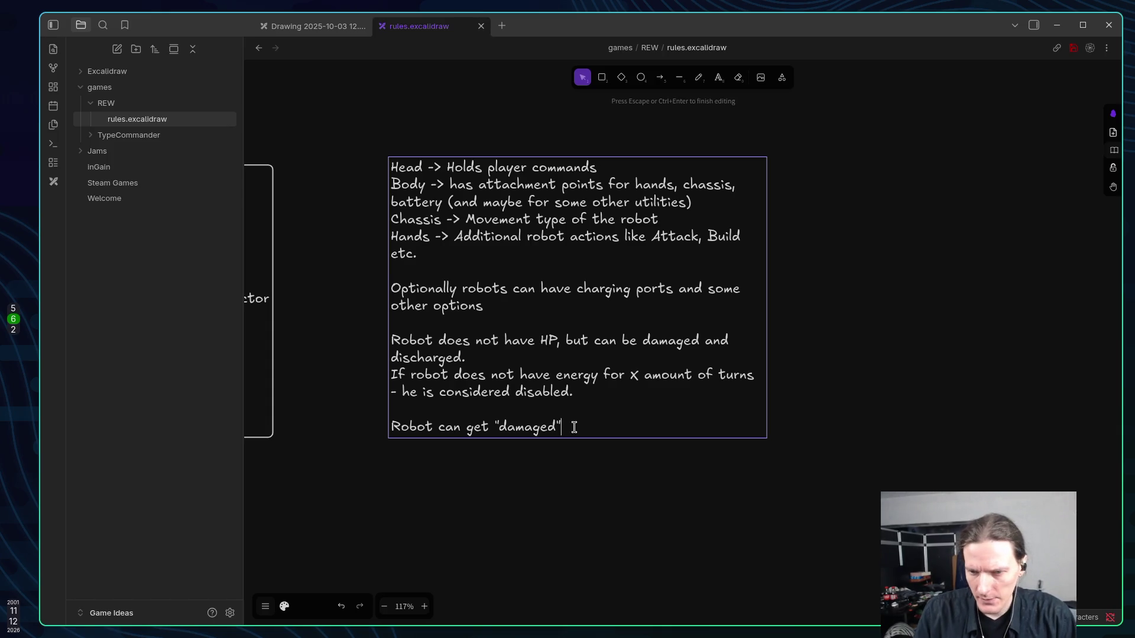
type(", w")
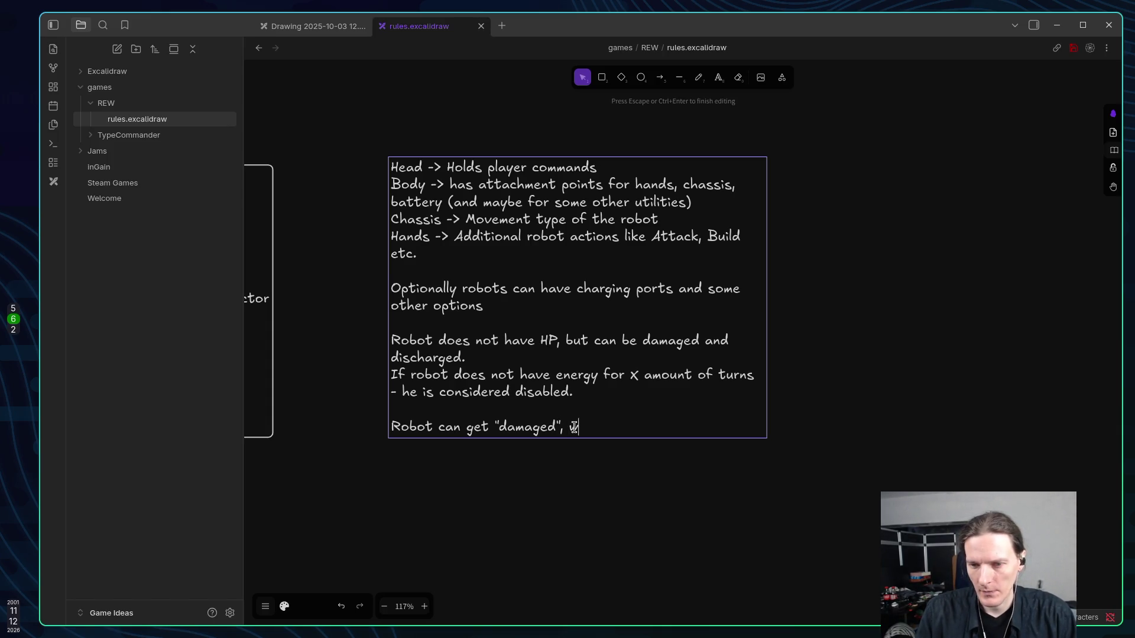
type("hich ad")
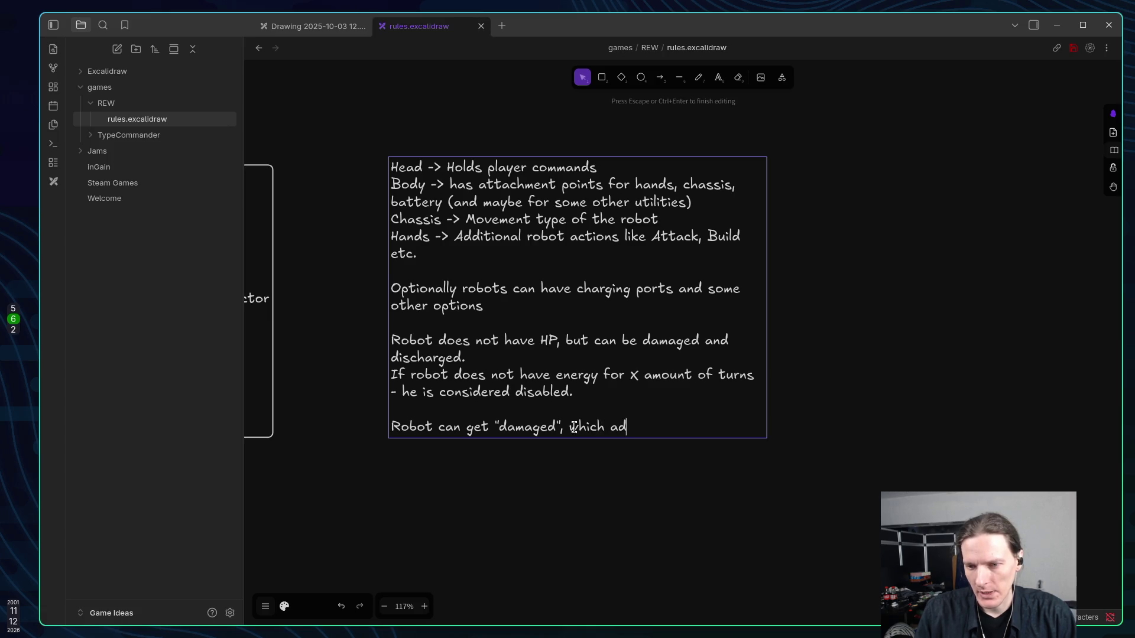
type("ds extra")
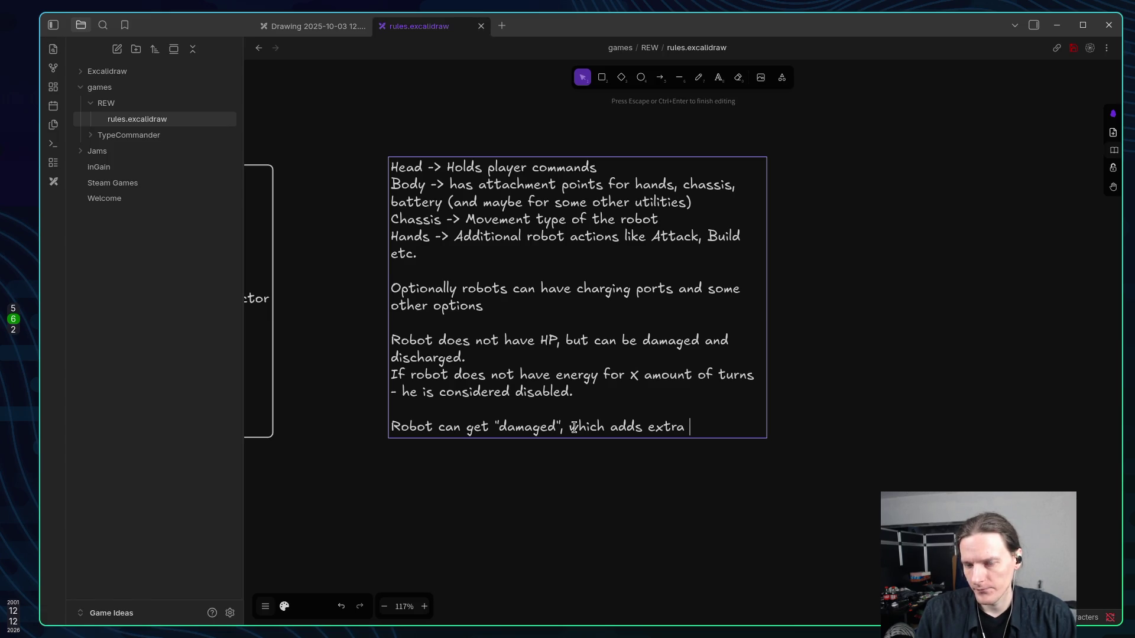
Complete the sentence with 'DAMAGED action card to players deck.' and start a new line 'Robot can get'.
type("DAMAGED")
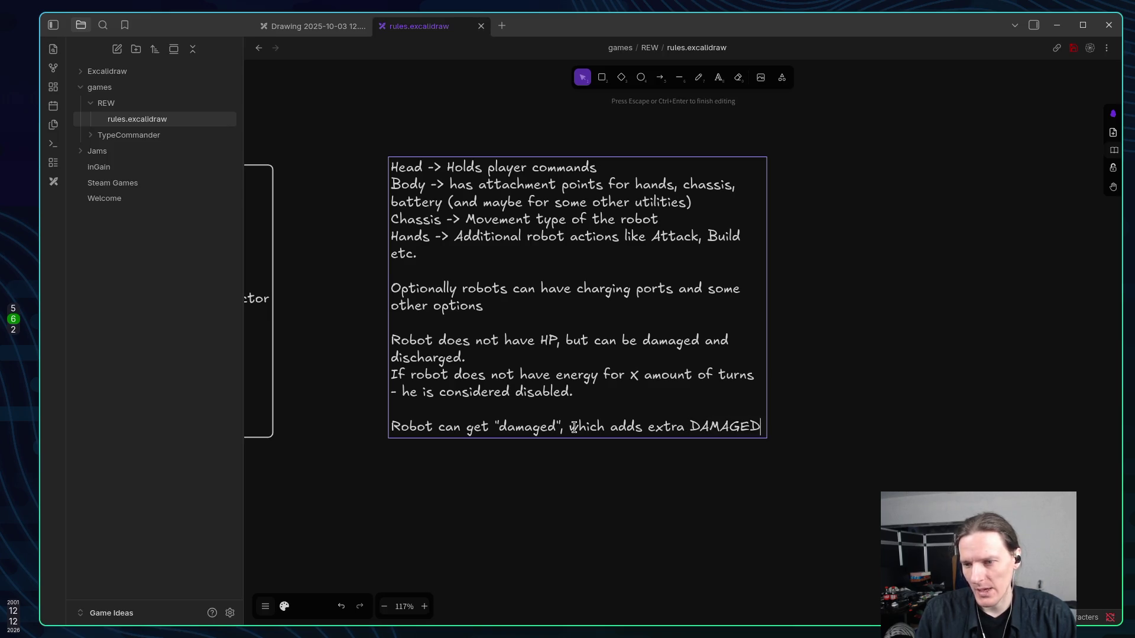
type(" ac")
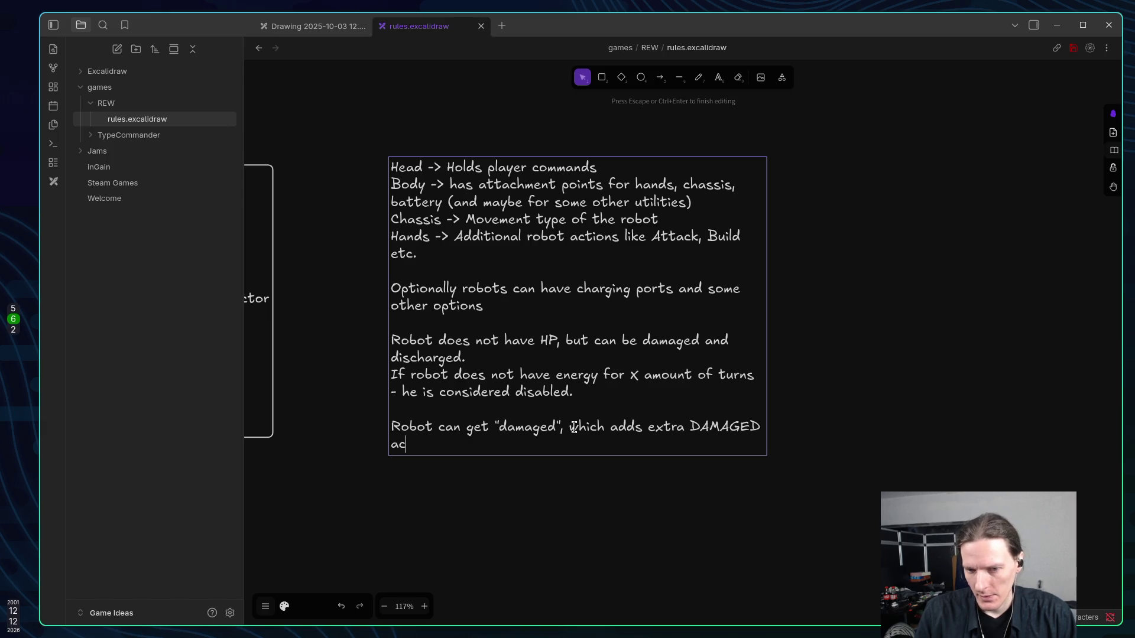
type("tion car")
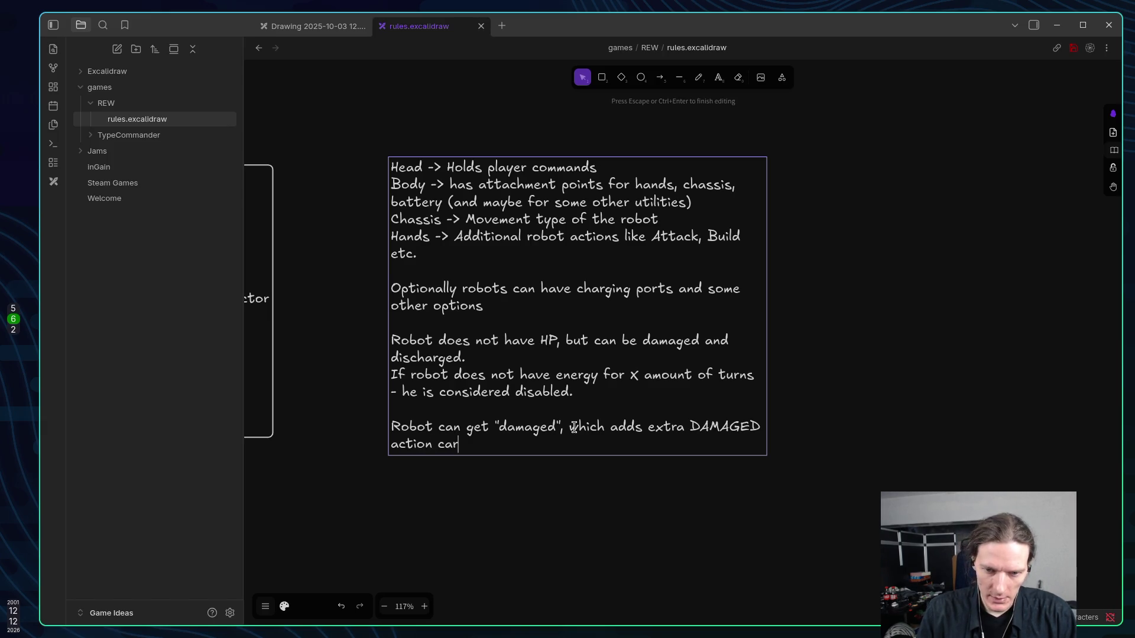
type("d to players deck")
type(".")
key("Return")
key("Return")
type("R")
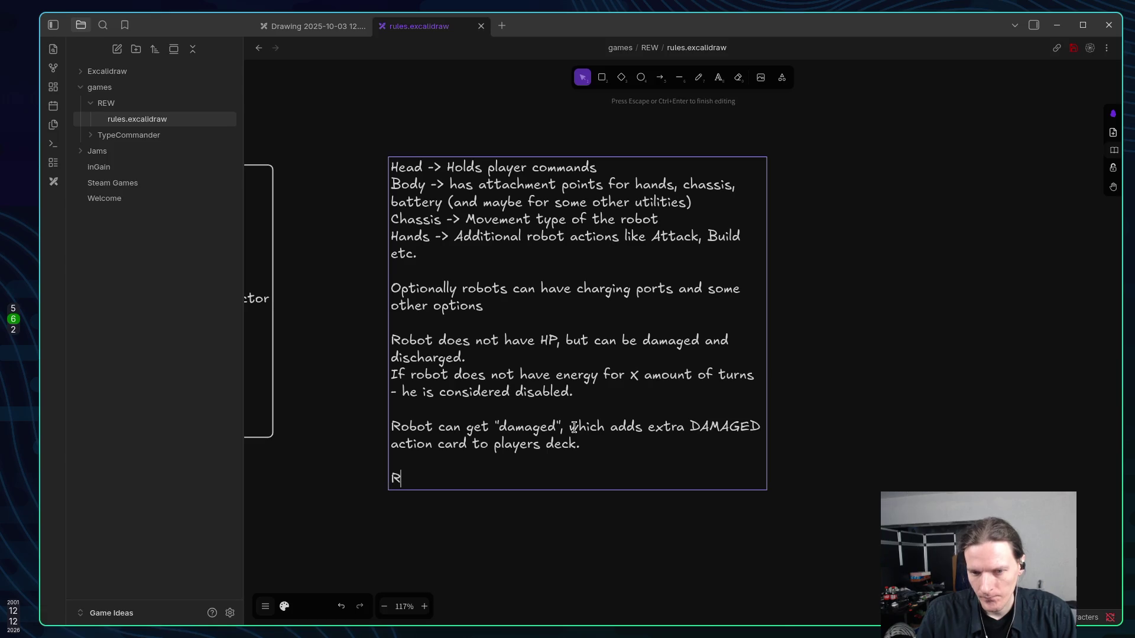
type("obot can ")
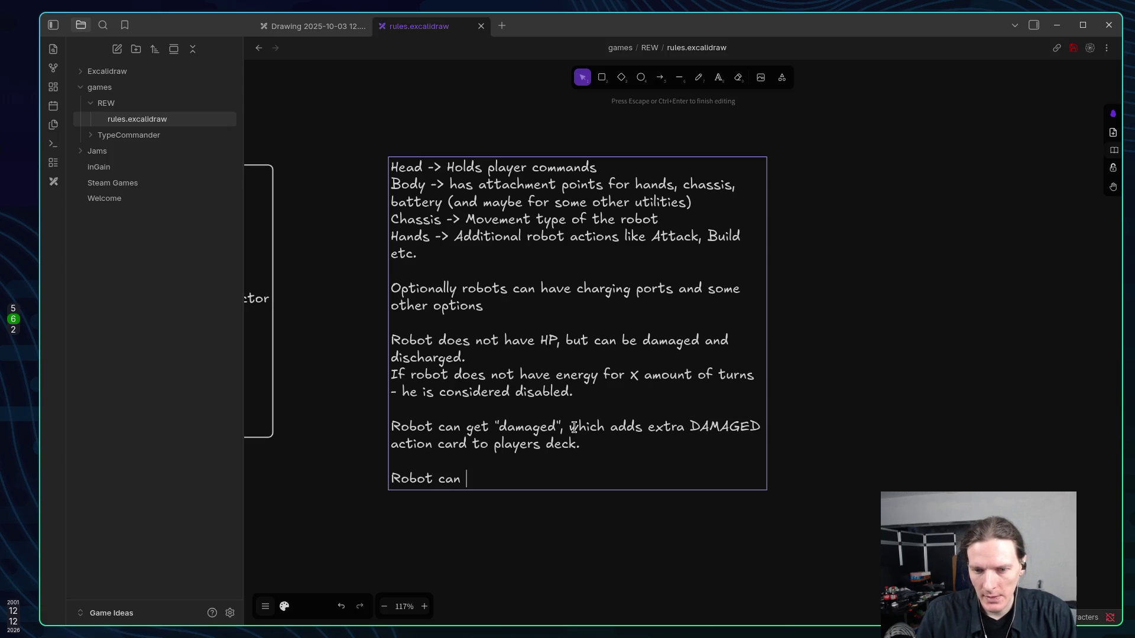
type("get")
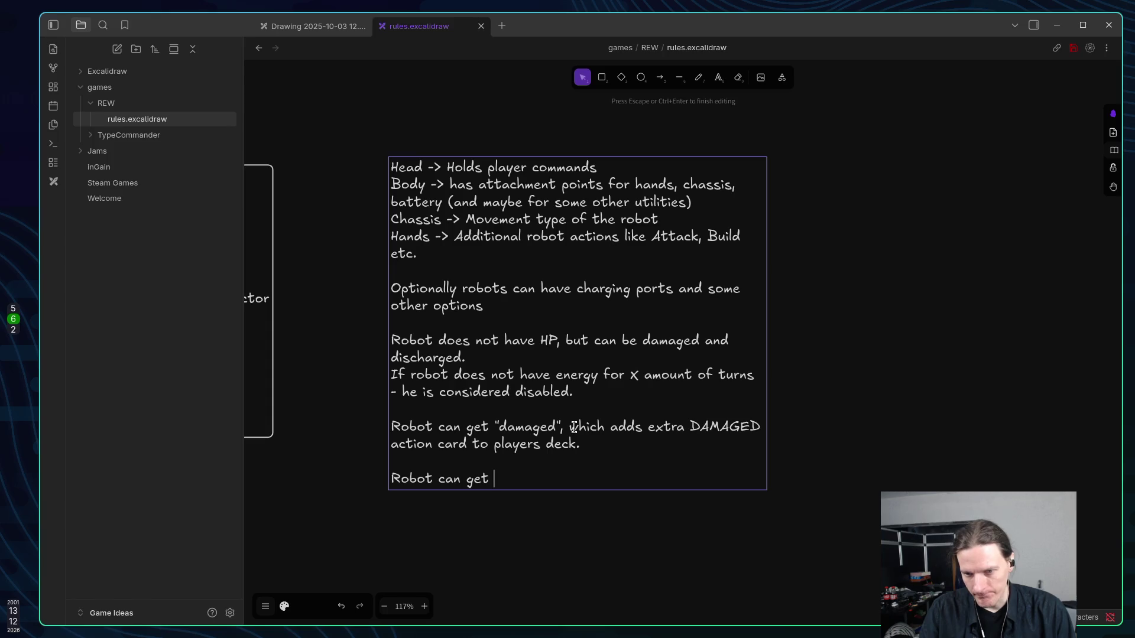
Write the "debuff" rule: damage can block some body parts and increase their energy cost.
type("\"")
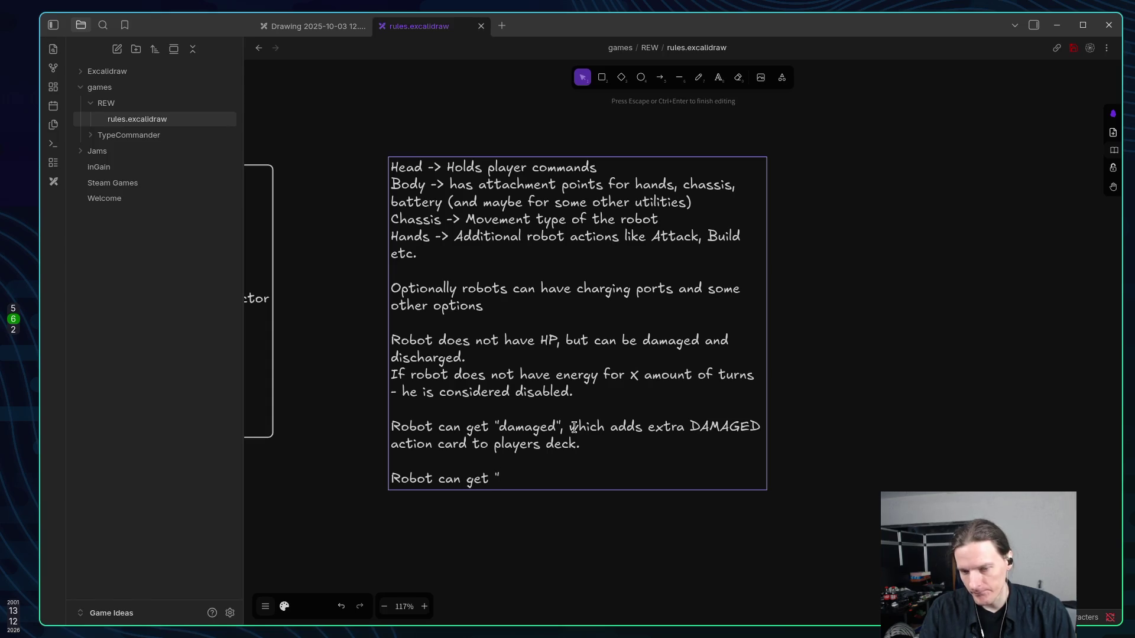
type("def")
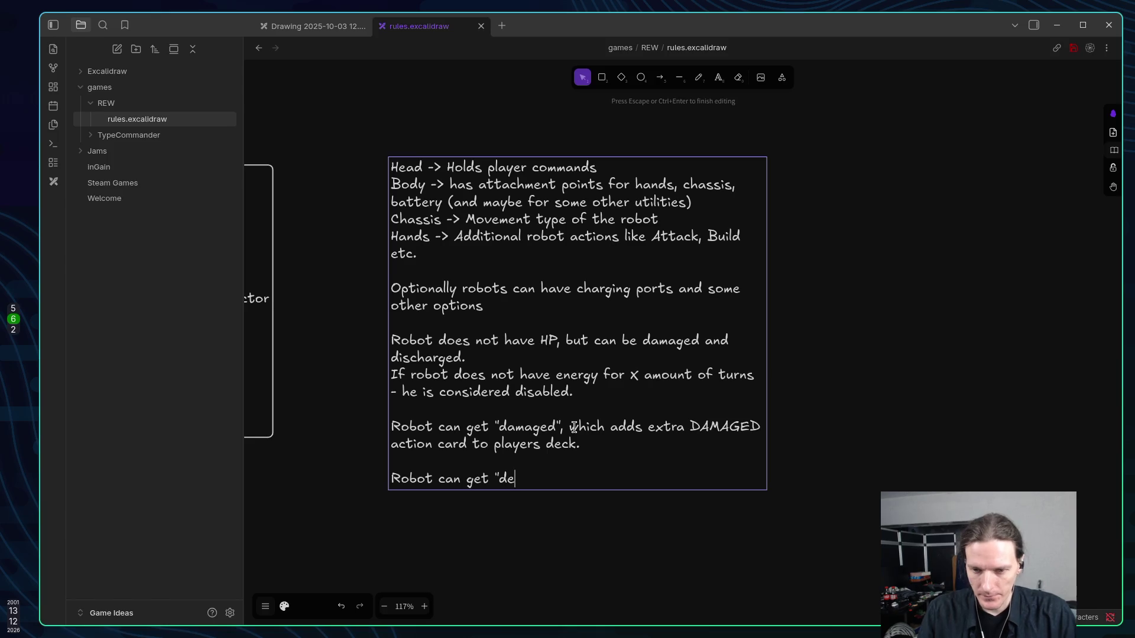
key("BackSpace")
type("bugg")
key("BackSpace")
key("BackSpace")
type("ff\" ")
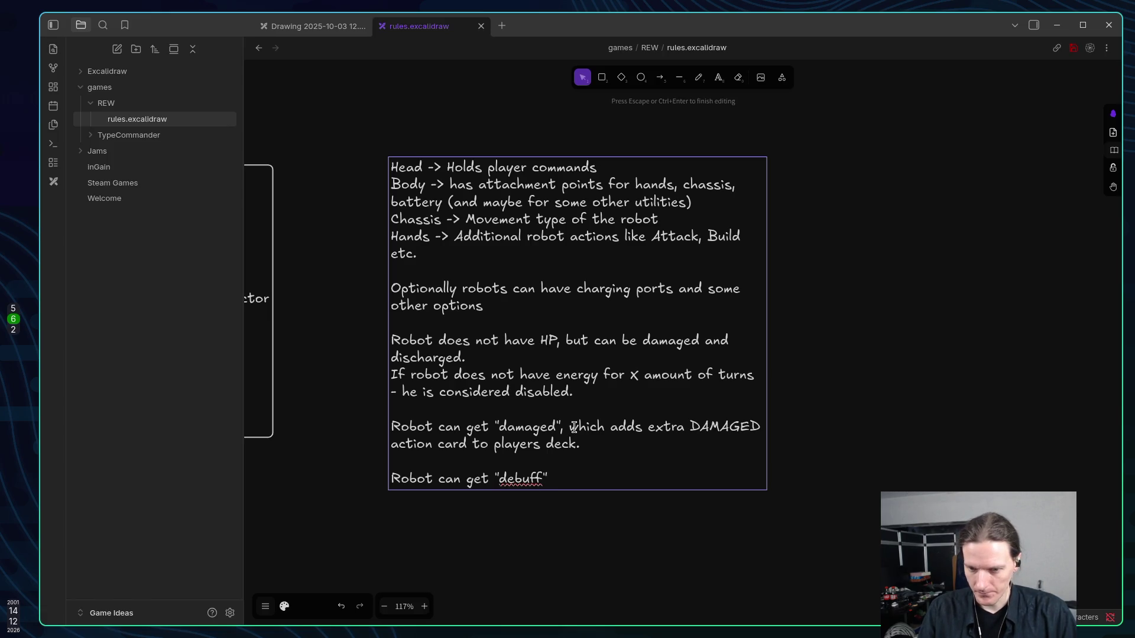
type("form")
key("BackSpace")
key("BackSpace")
key("BackSpace")
type("rom ")
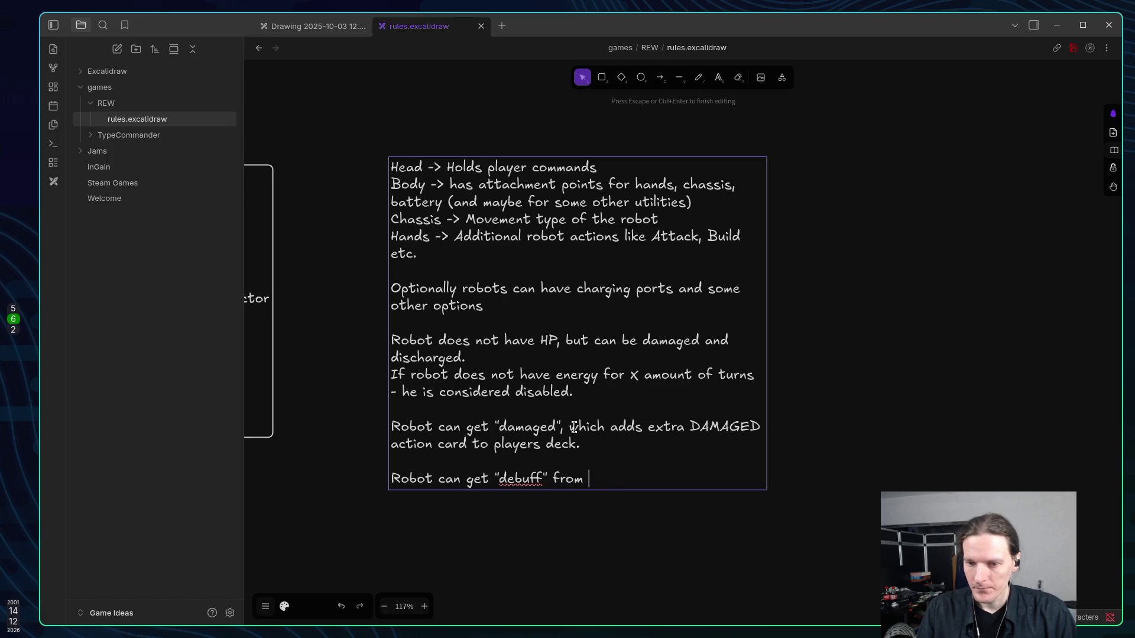
type("some type of ")
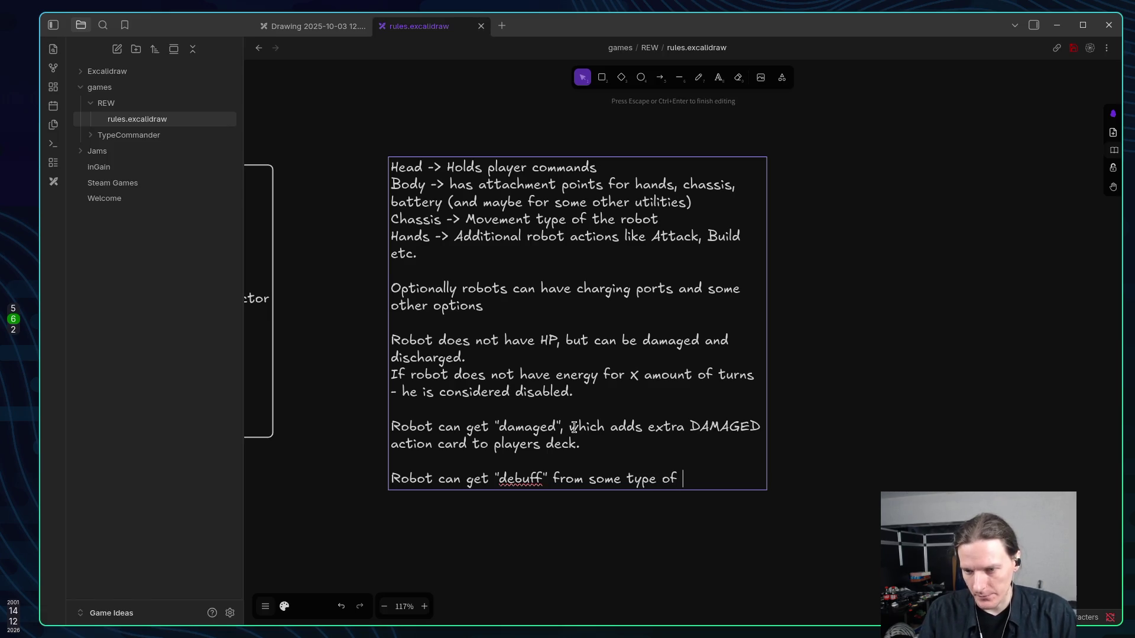
type("damage ")
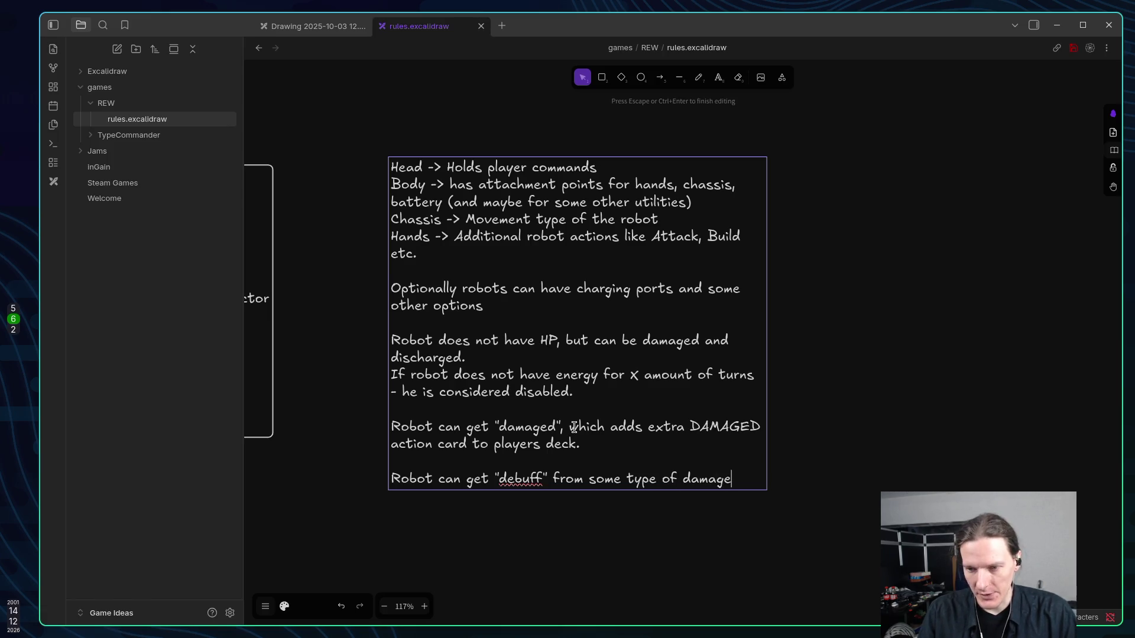
type("that ")
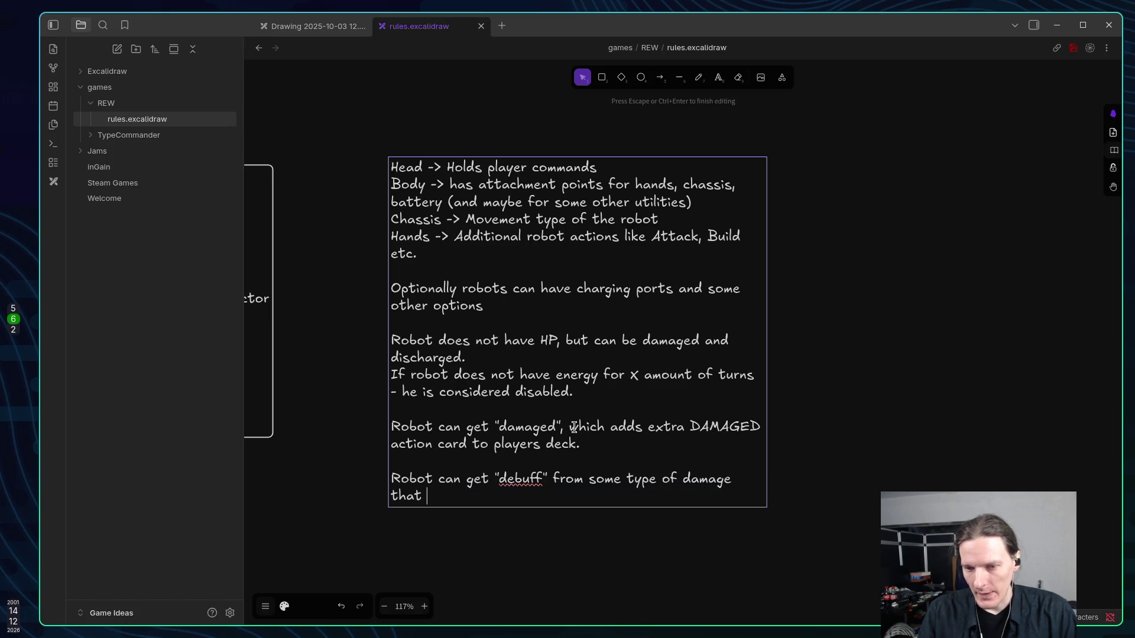
type("can prevent it from ")
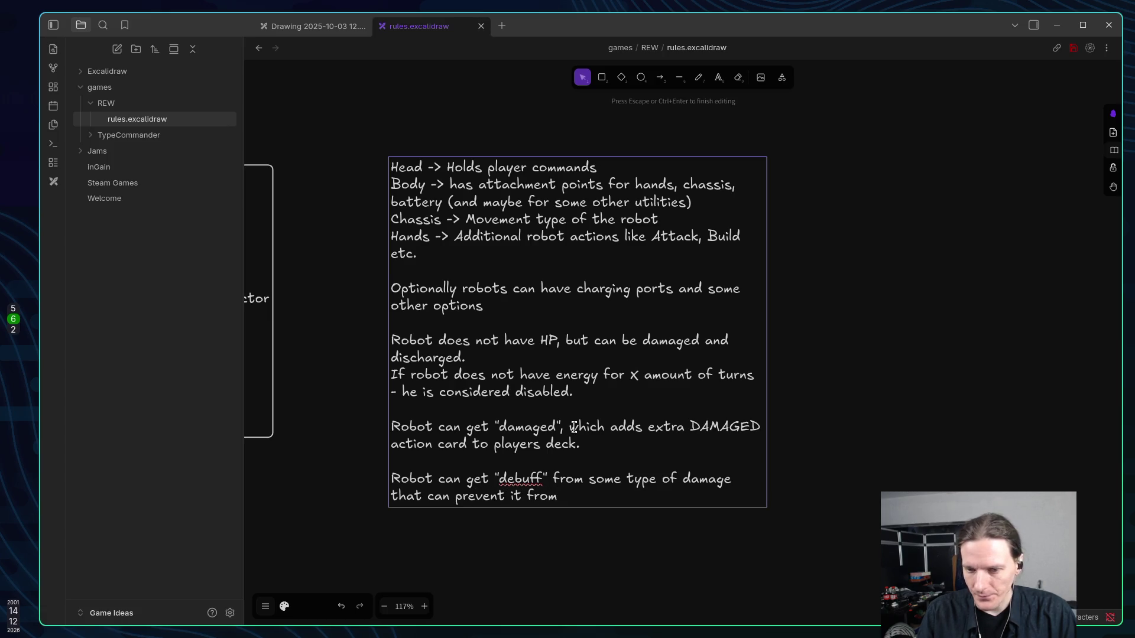
type("using some ")
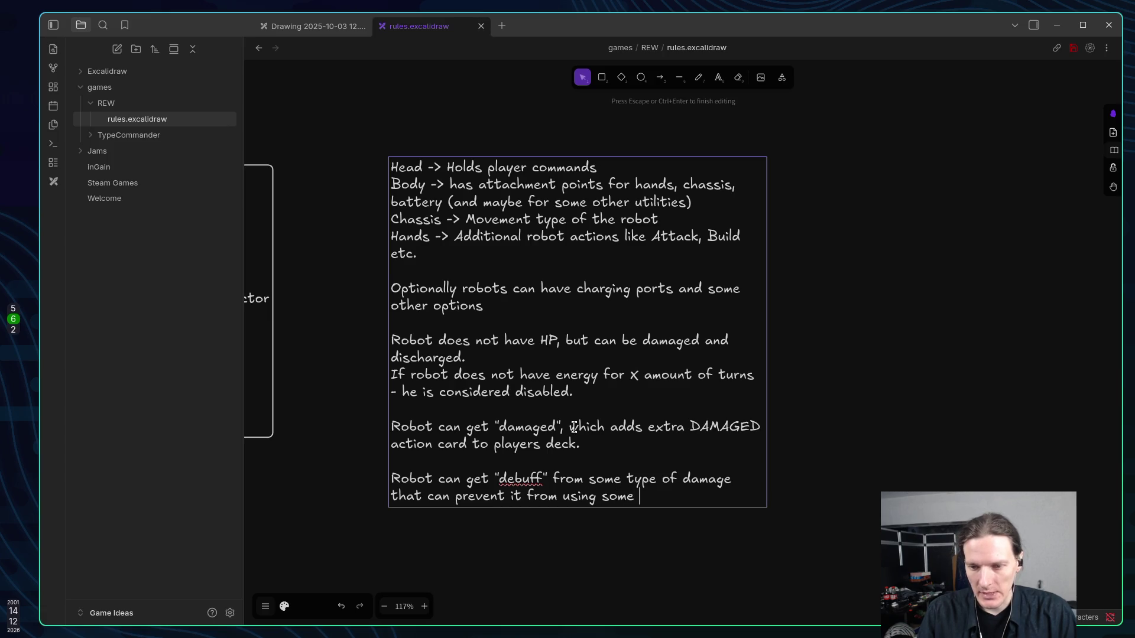
type("of his b")
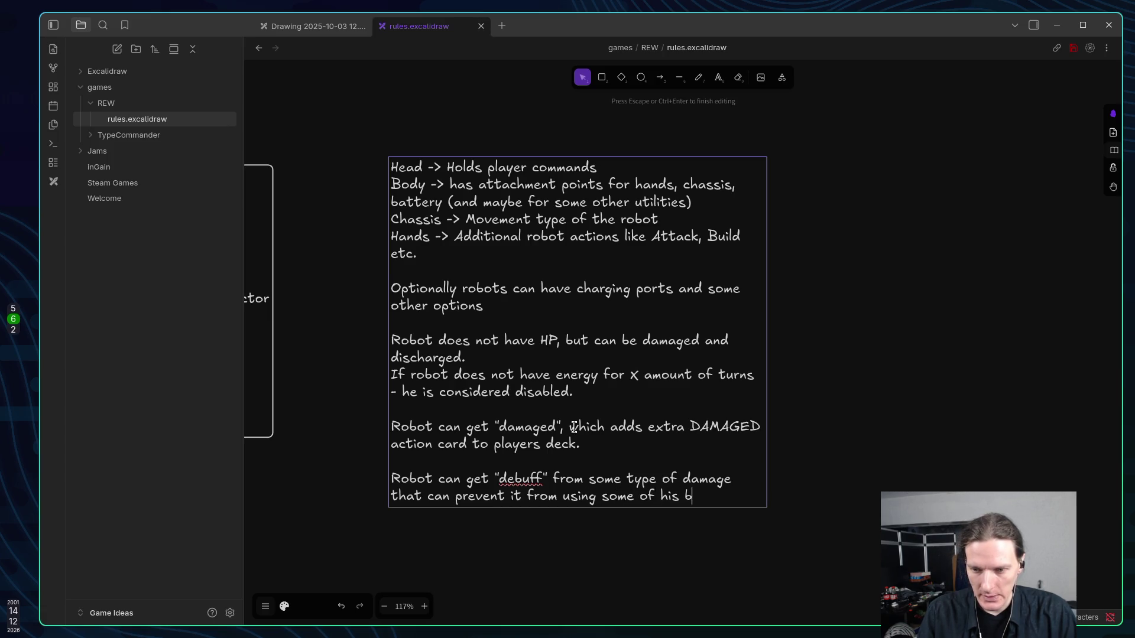
type("ody pra")
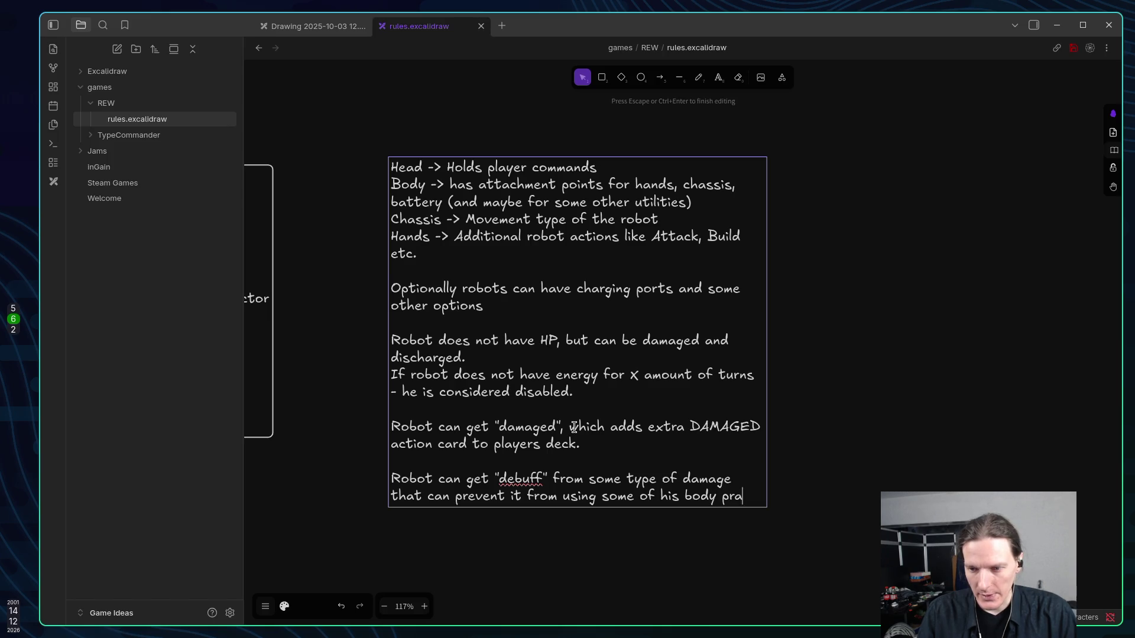
key("BackSpace")
key("BackSpace")
type("arts and increase ")
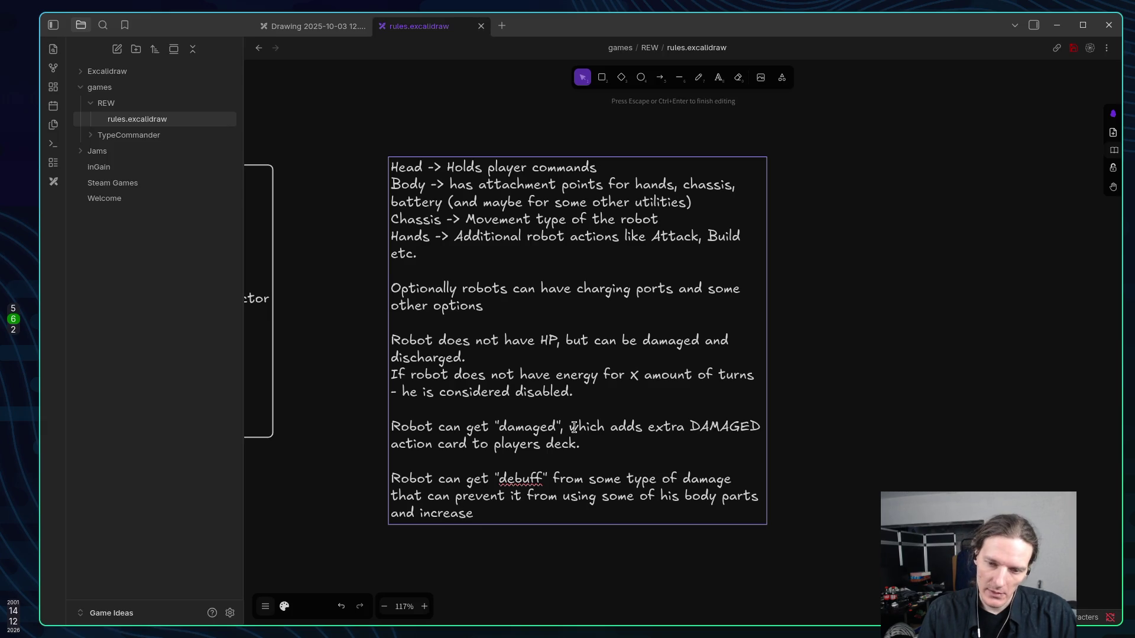
type("energy cost of us")
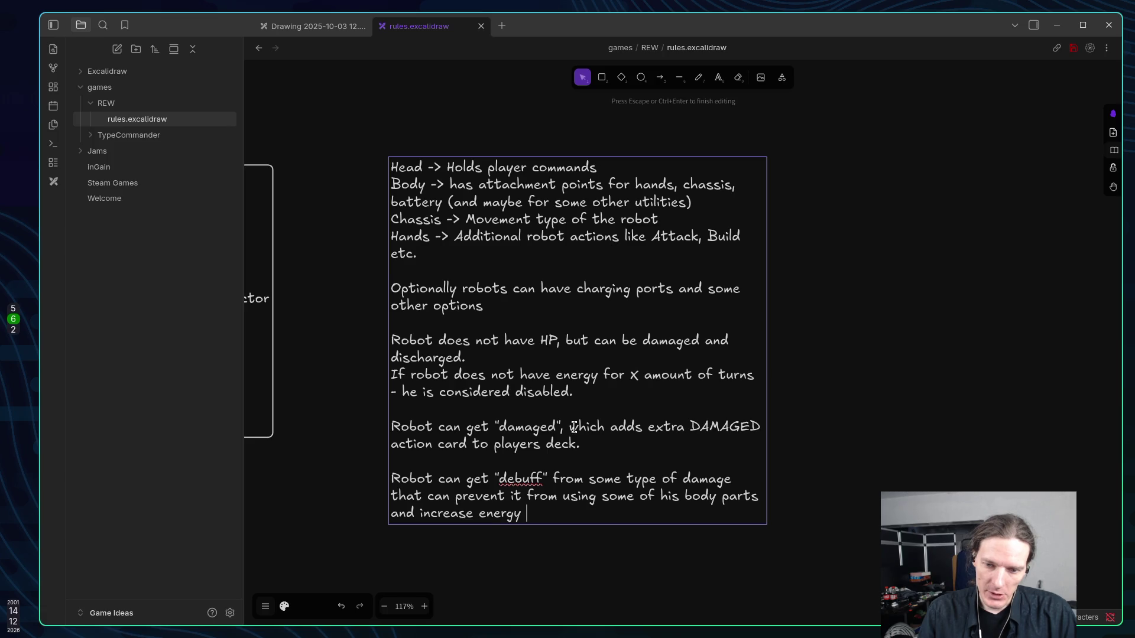
type("ing ")
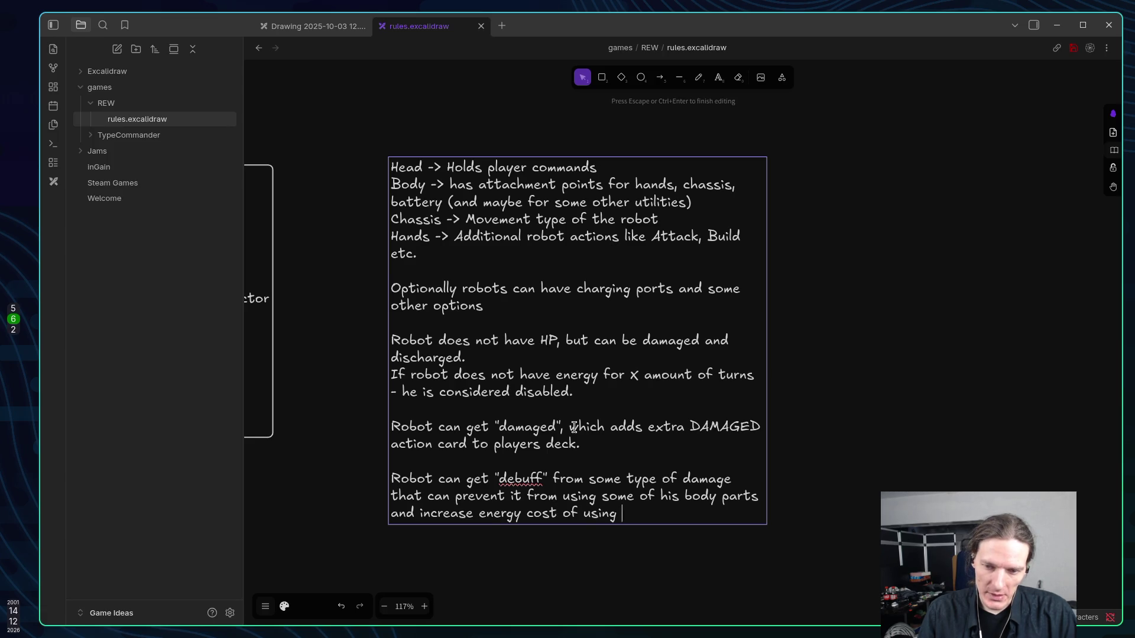
type("them.")
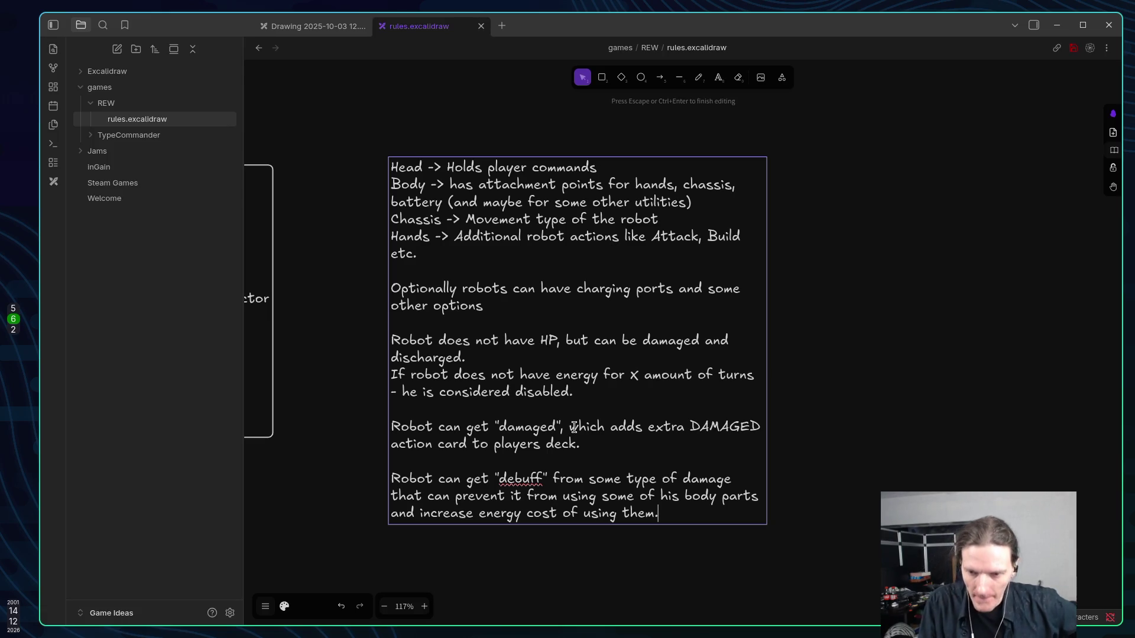
left_click(834, 417)
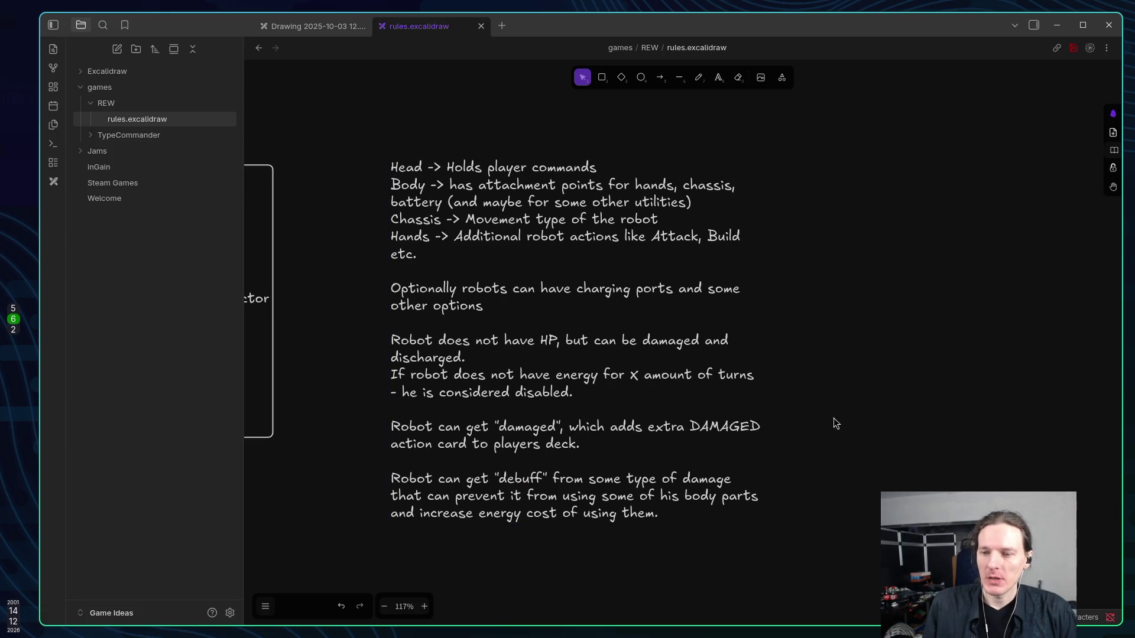
Move the robot notes up-left and add a 'Robot Rules:' heading at the top.
left_click_drag(718, 360, 671, 334)
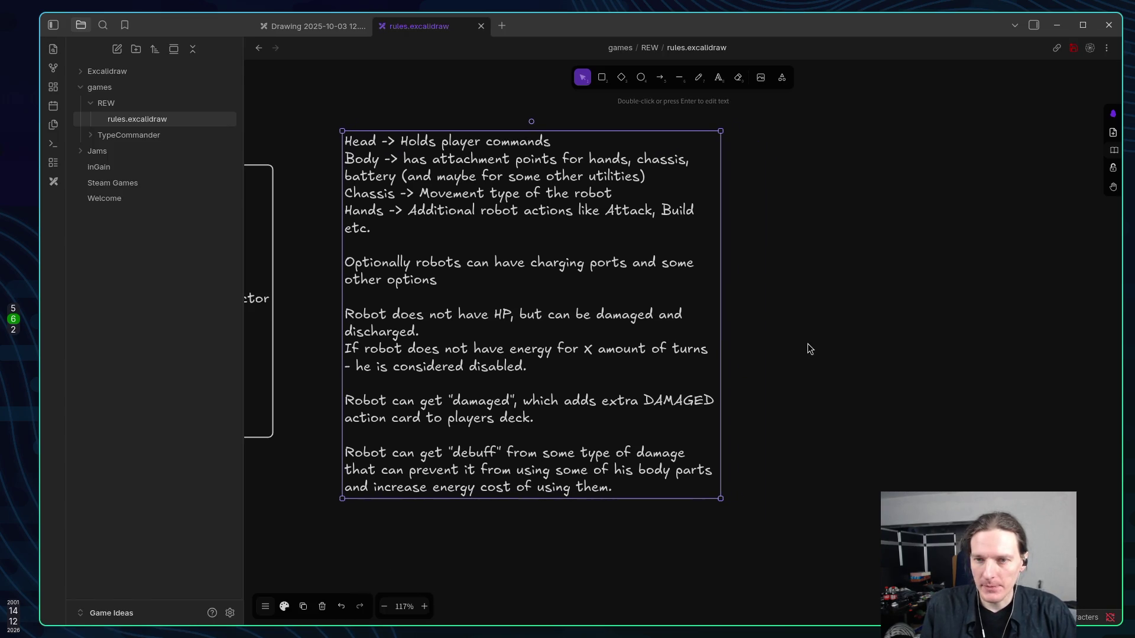
double_click(528, 142)
left_click(581, 140)
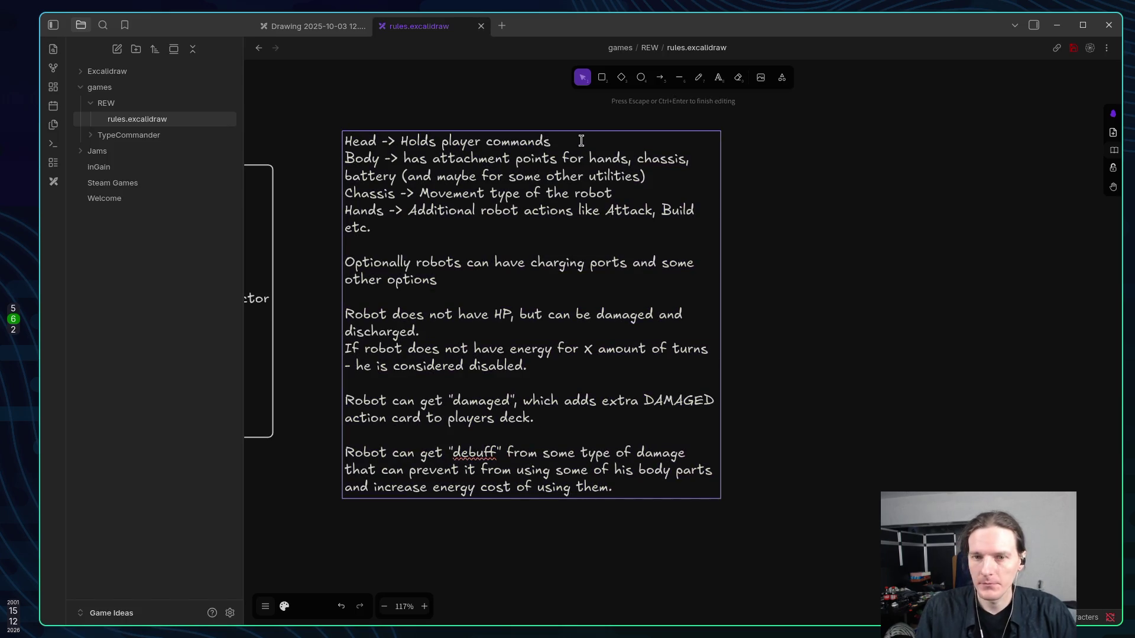
key("Home")
key("Return")
key("Return")
key("Up")
key("Up")
type("Robot ")
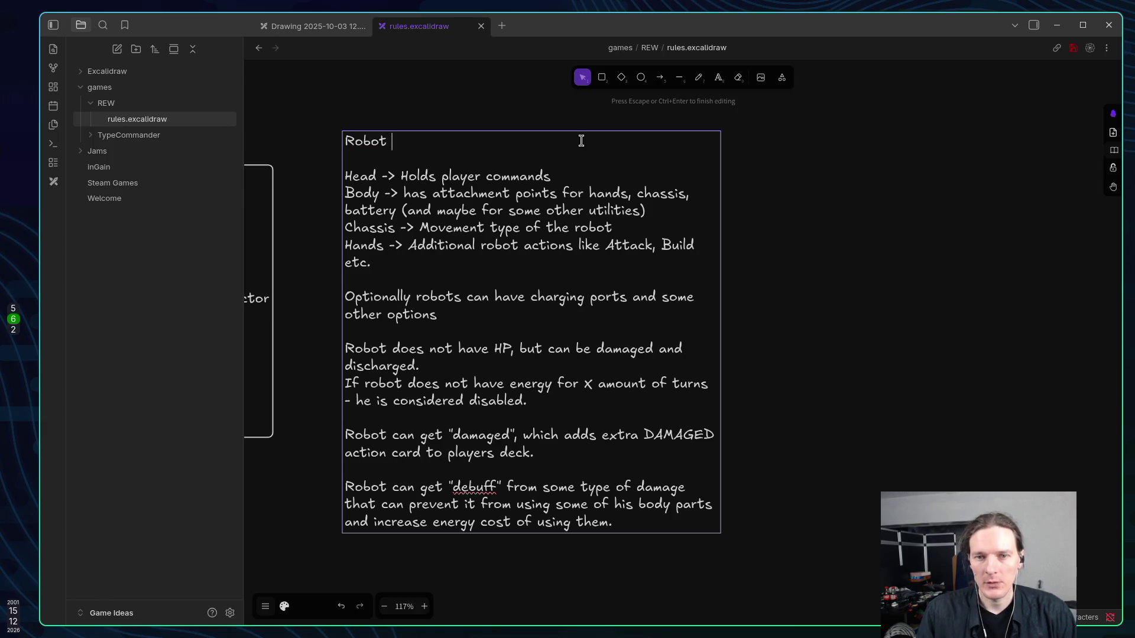
type("Rules:")
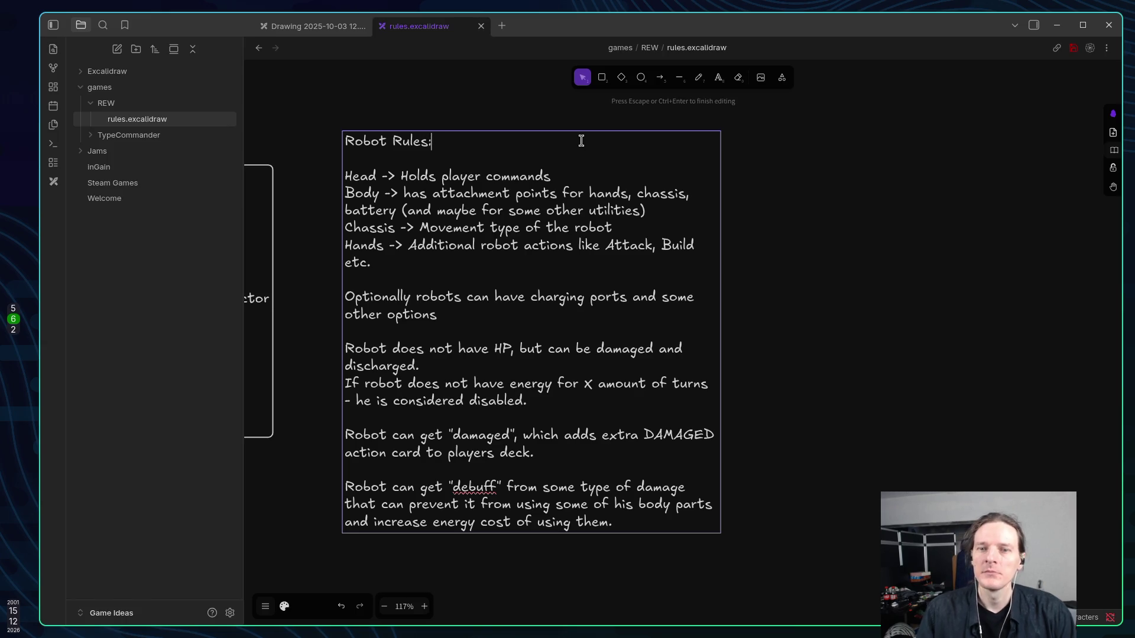
left_click(781, 178)
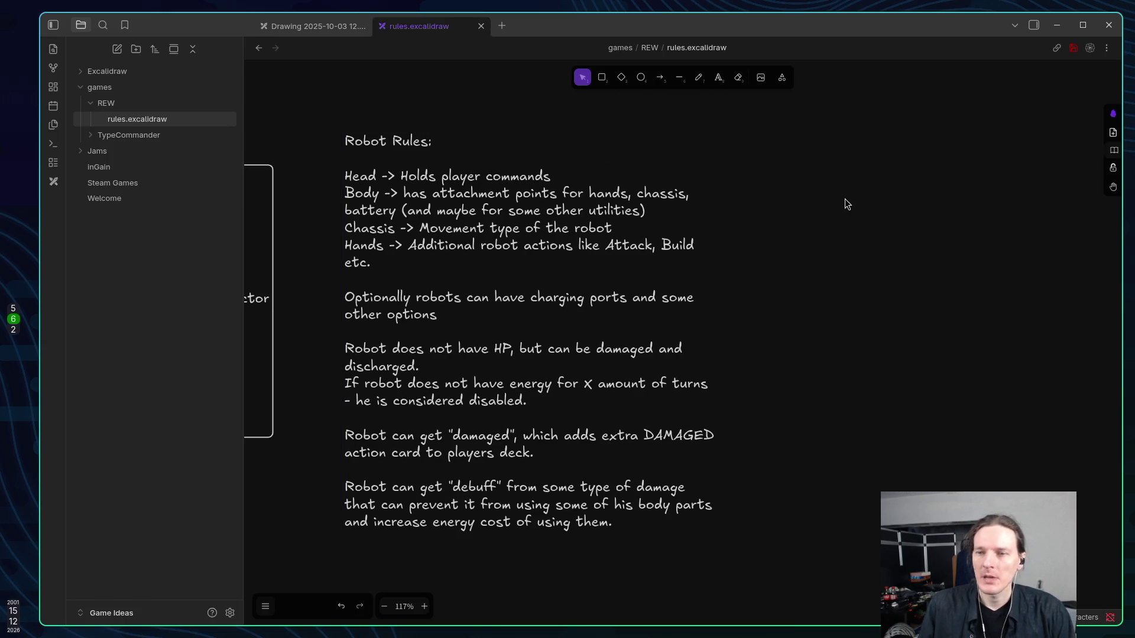
Create a new text box right of the notes headed 'Game Rules:' with an empty line below.
key("t")
left_click(784, 135)
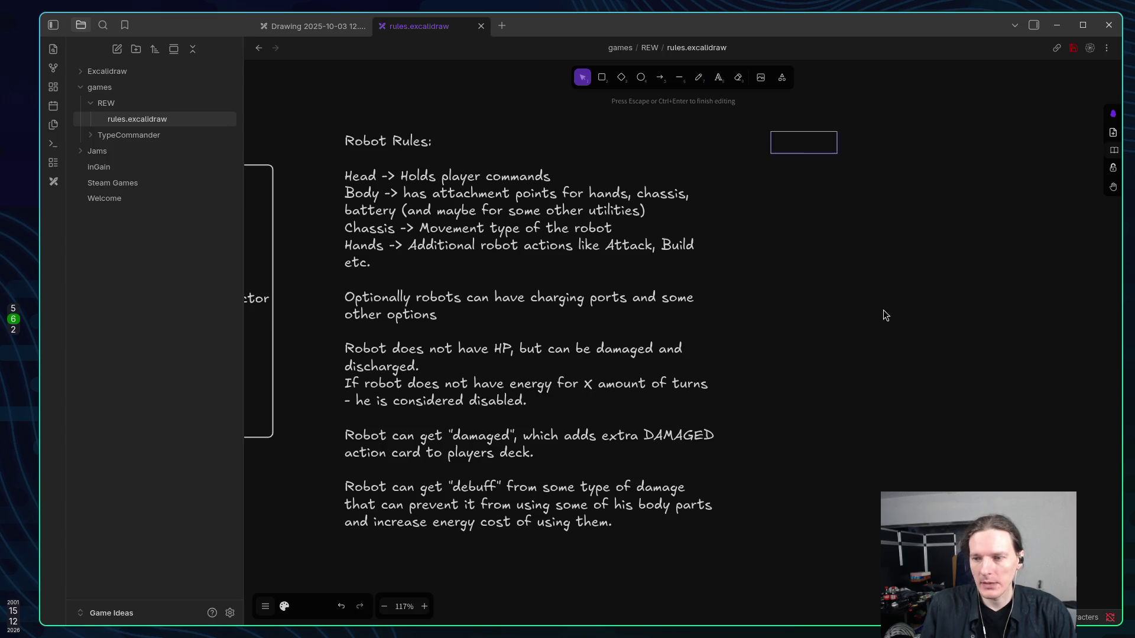
key("Escape")
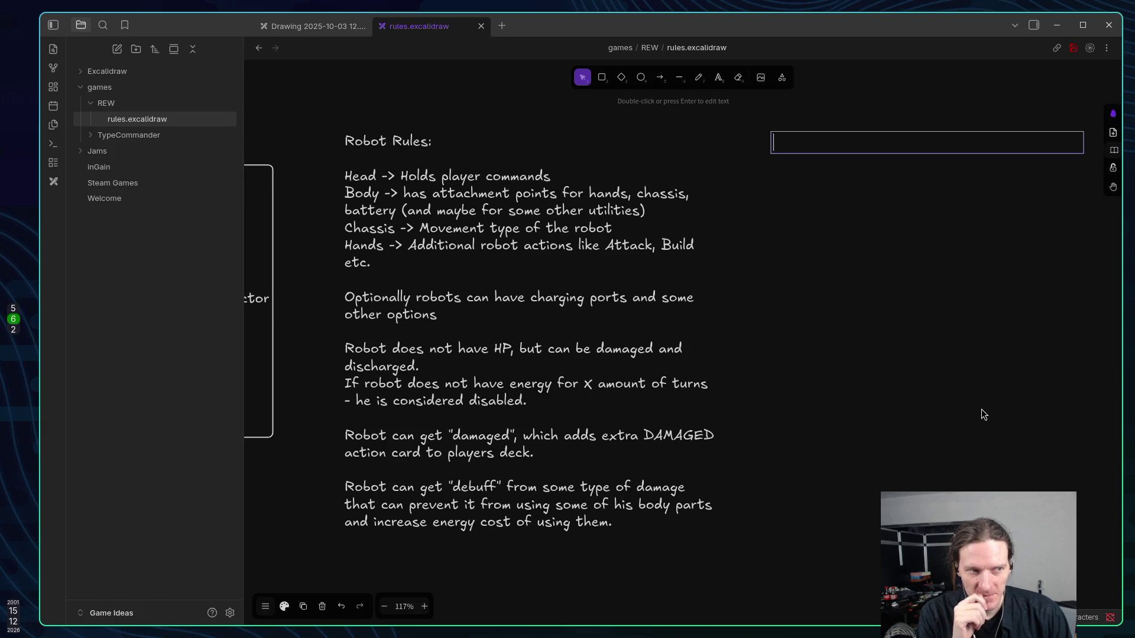
type("Gasm")
key("BackSpace")
key("BackSpace")
type("me Rules:")
key("Return")
key("Return")
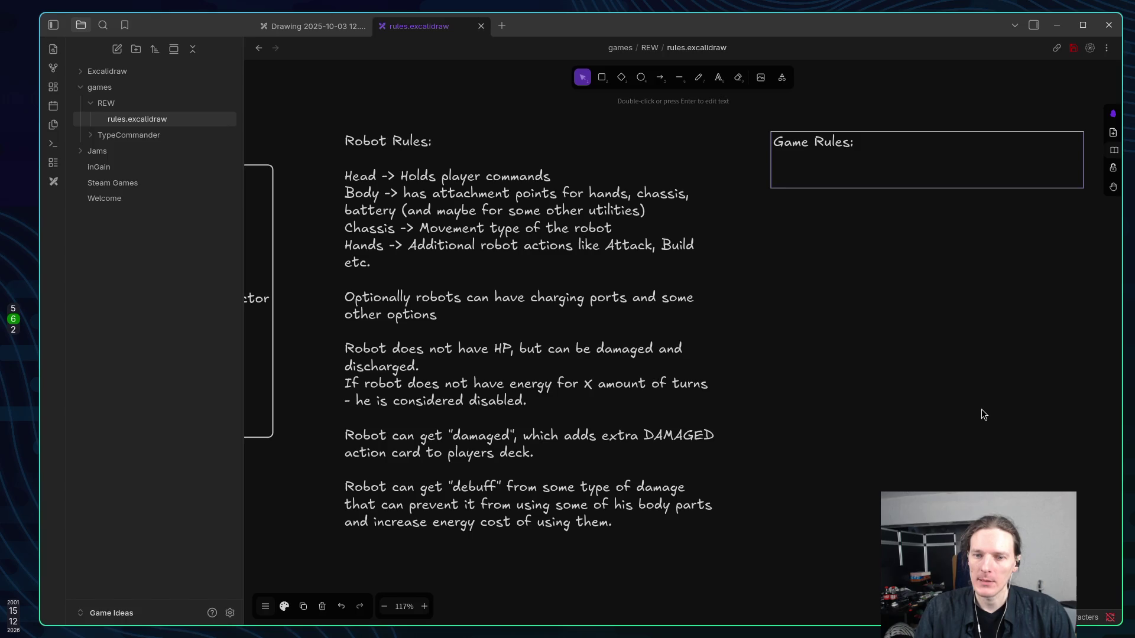
Write the rule: each player "sends" commands to his robot in a specific order (plays cards).
type("Each p")
key("BackSpace")
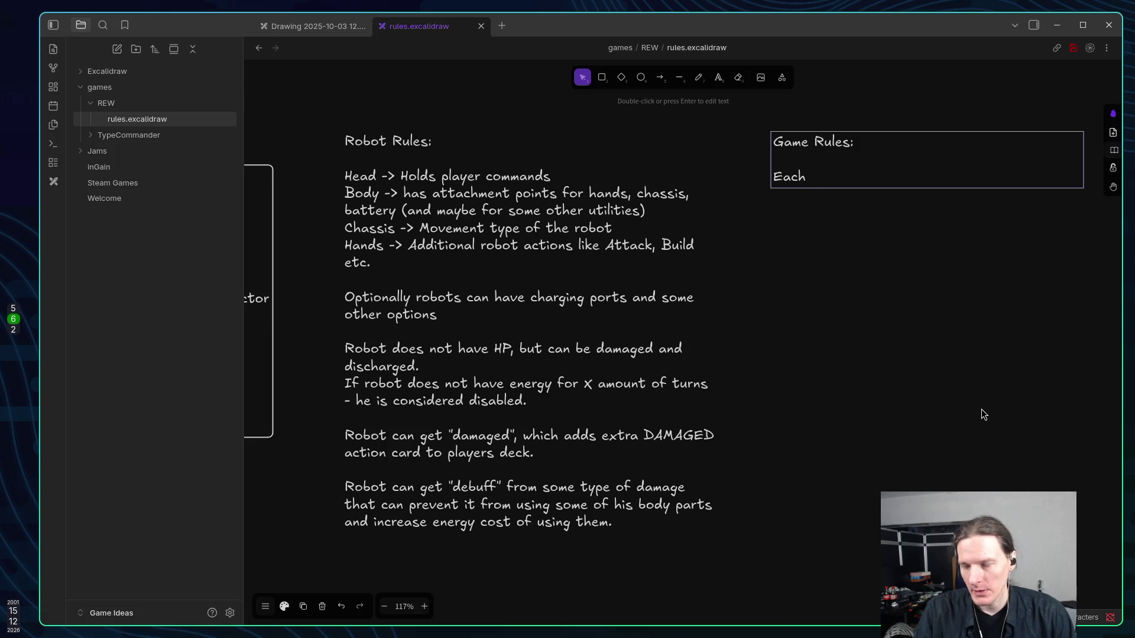
type("player ")
type("\"send")
key("BackSpace")
type("nds\" a command to ")
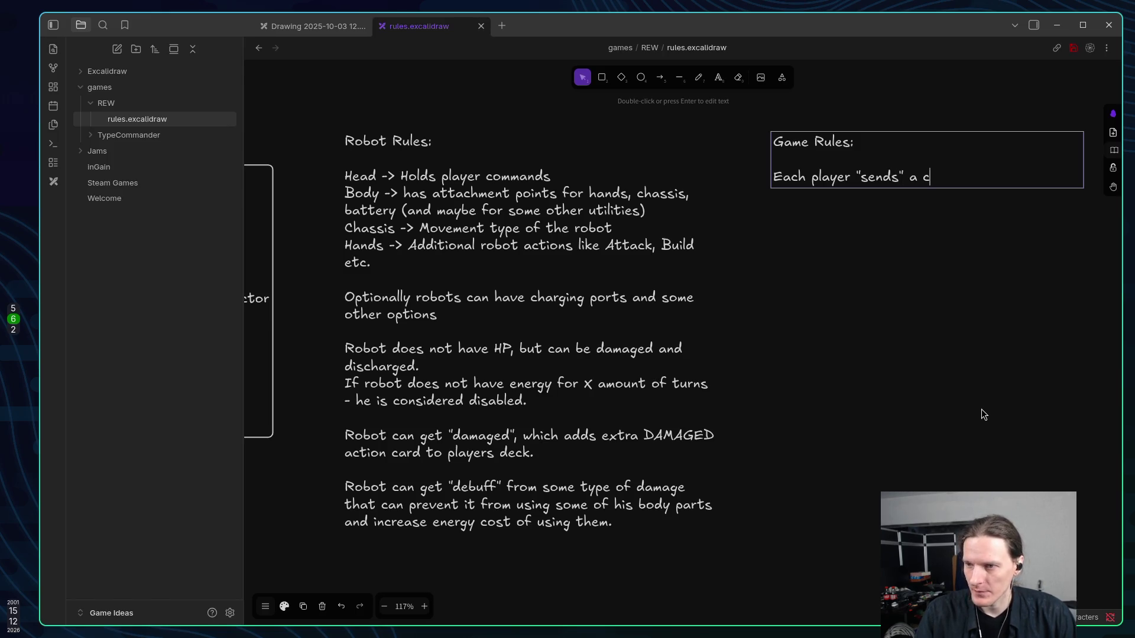
type("his to")
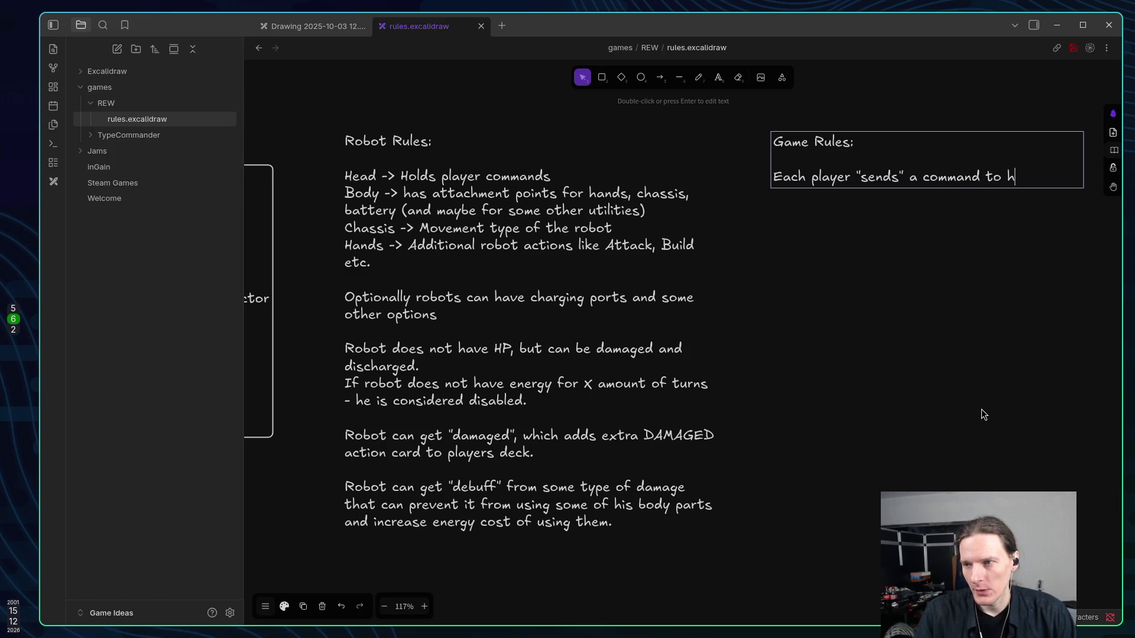
key("BackSpace")
key("BackSpace")
type("robot in a ")
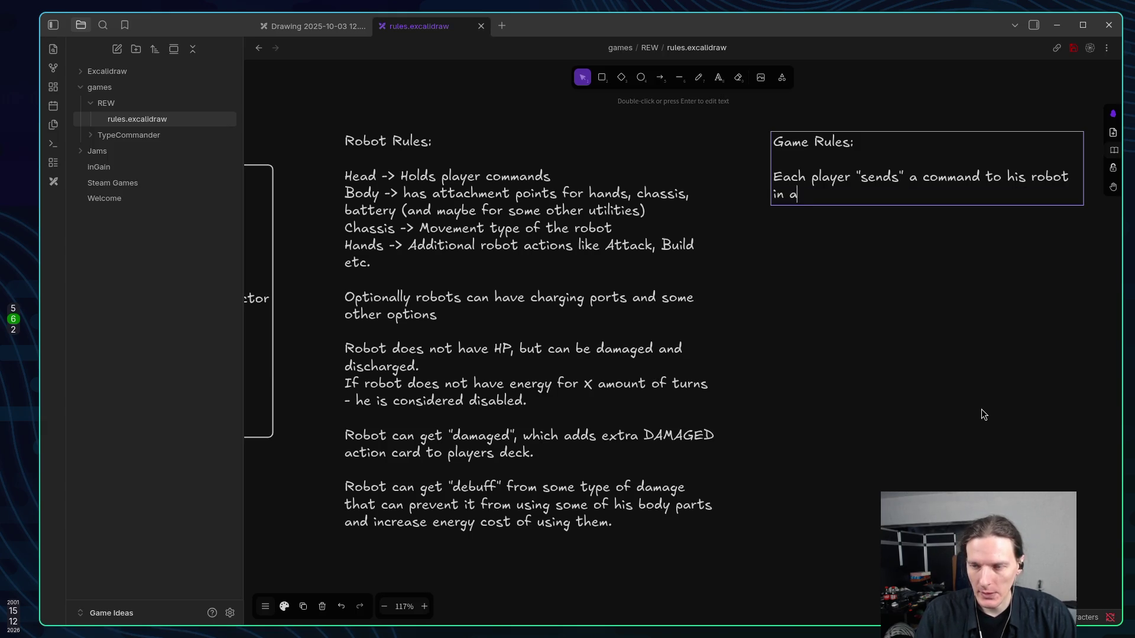
type("specifi")
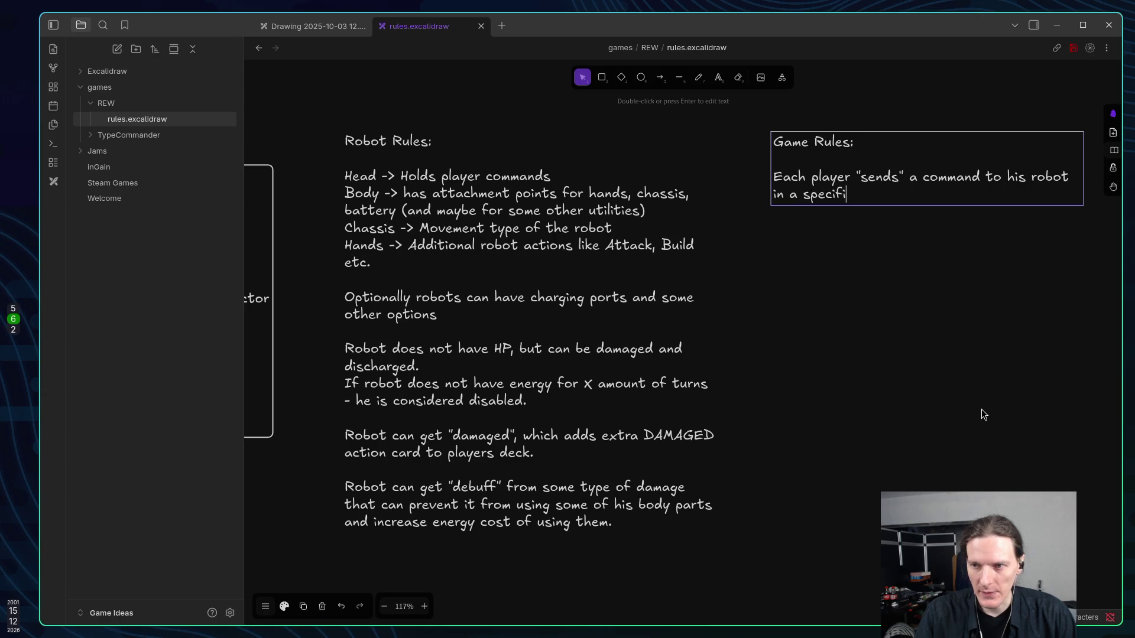
type("c order")
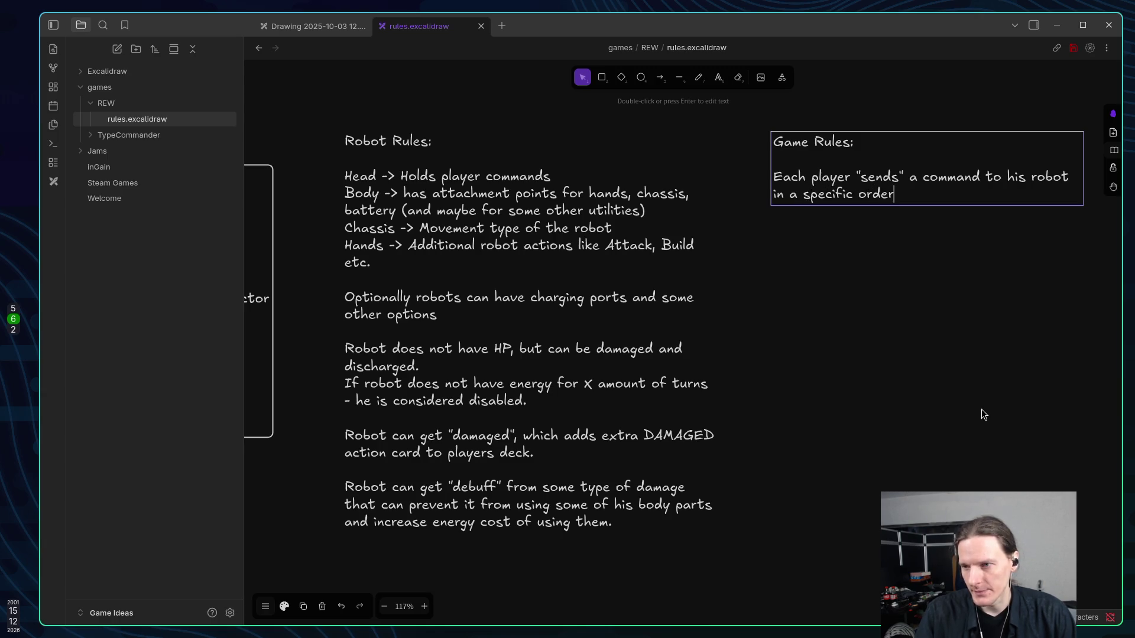
type(" (playes")
key("BackSpace")
key("BackSpace")
type("s cards")
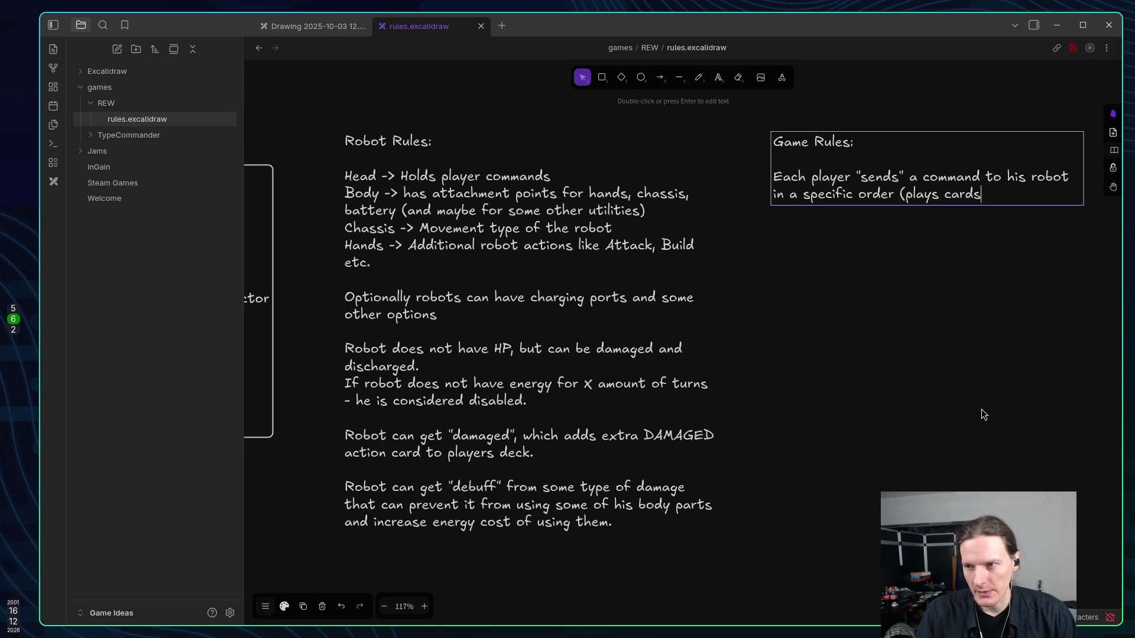
type(").")
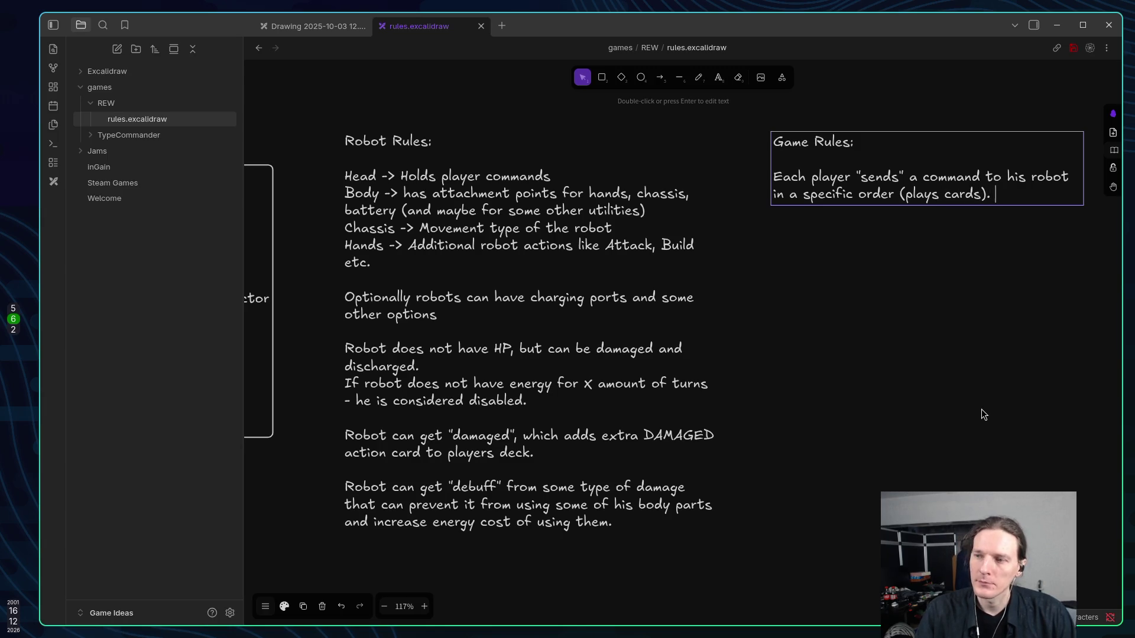
key("Return")
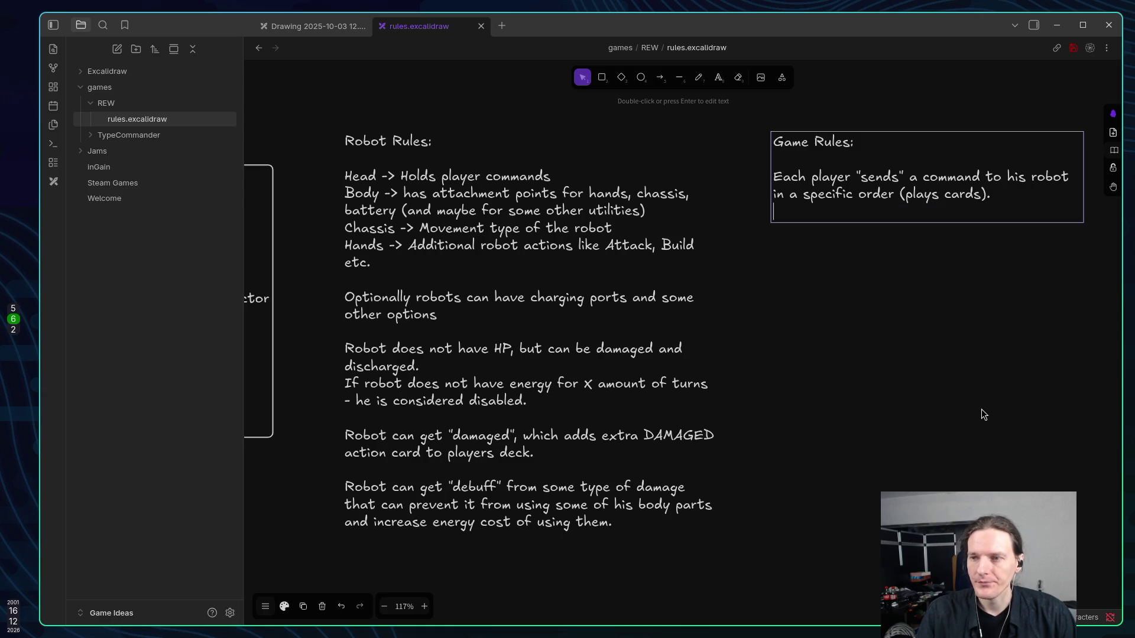
key("Return")
Add the line 'Commands can be public(all visible) or encrypted' followed by a blank line.
type("Commands can be ")
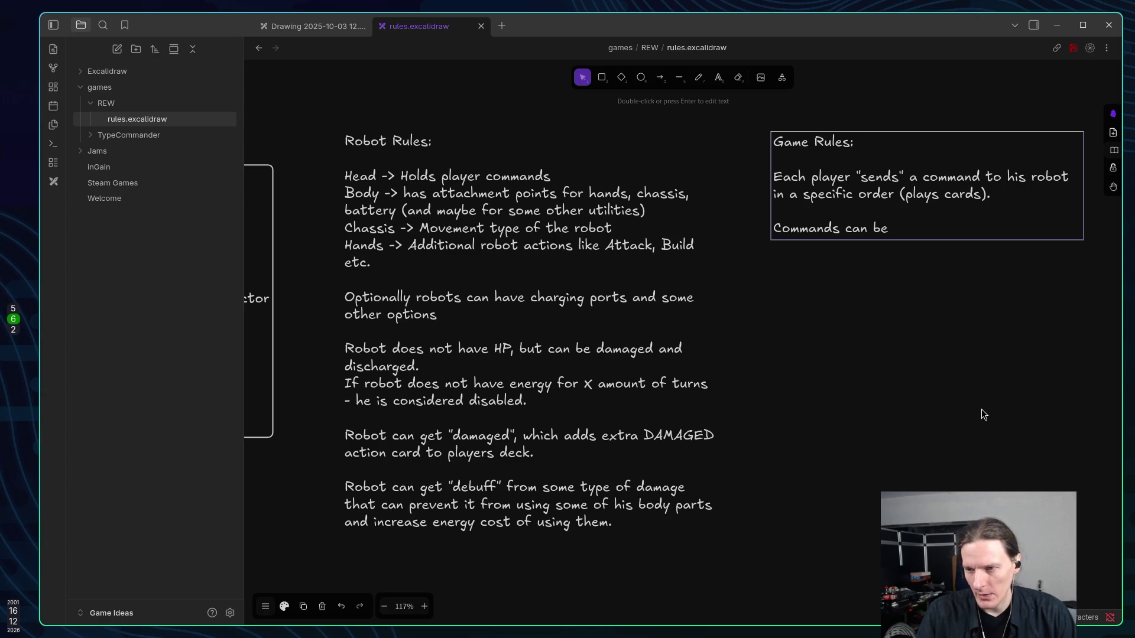
type("public")
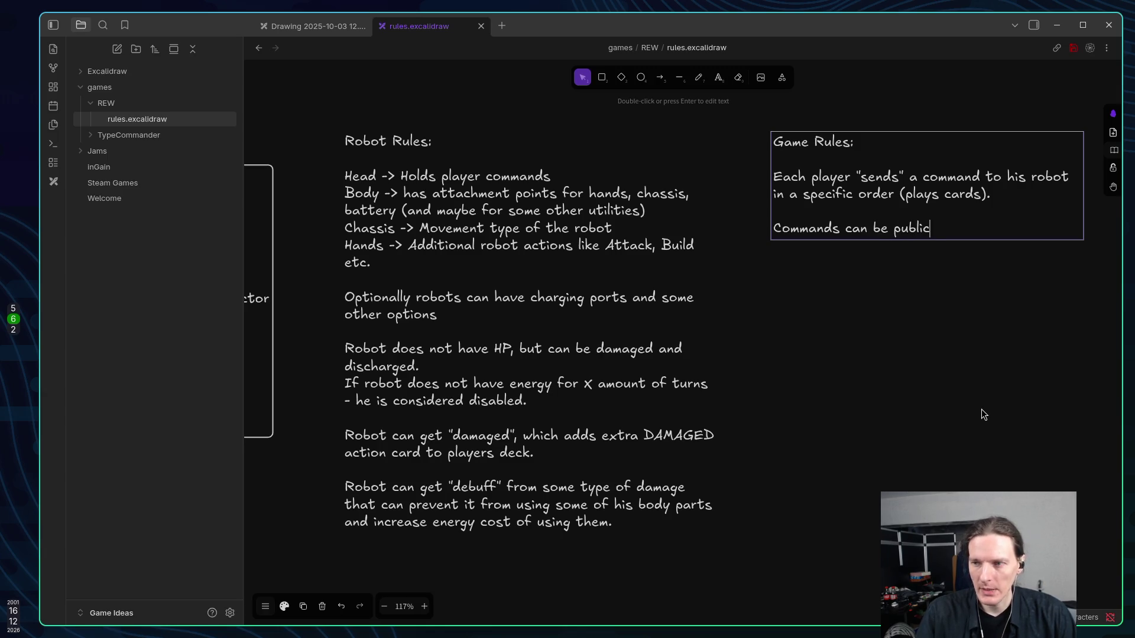
type(" (all")
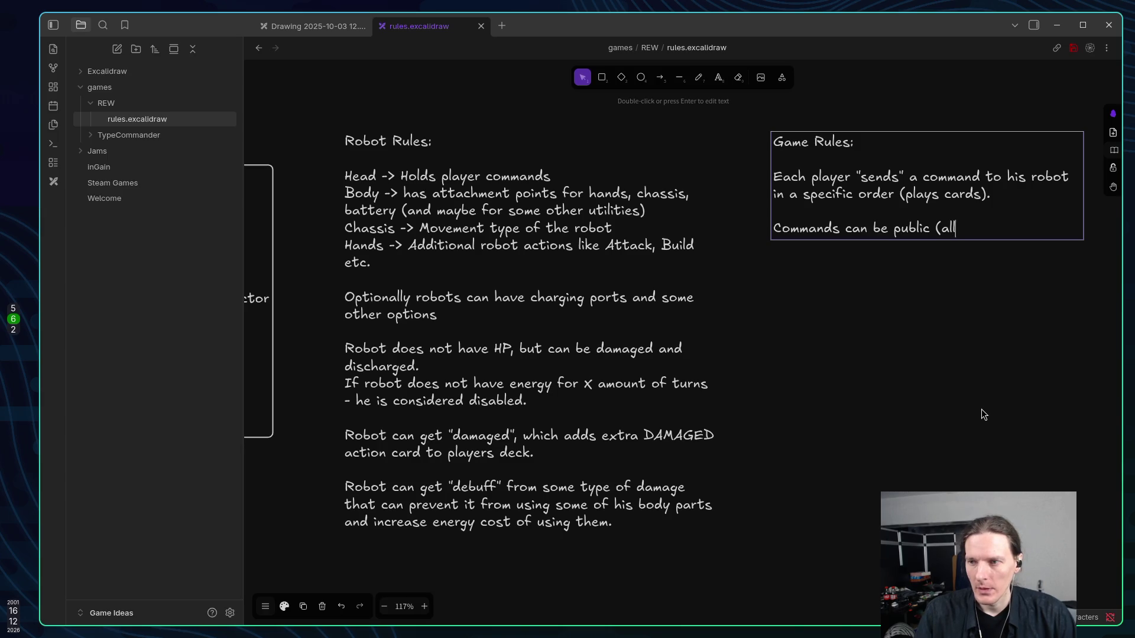
type(" visibl")
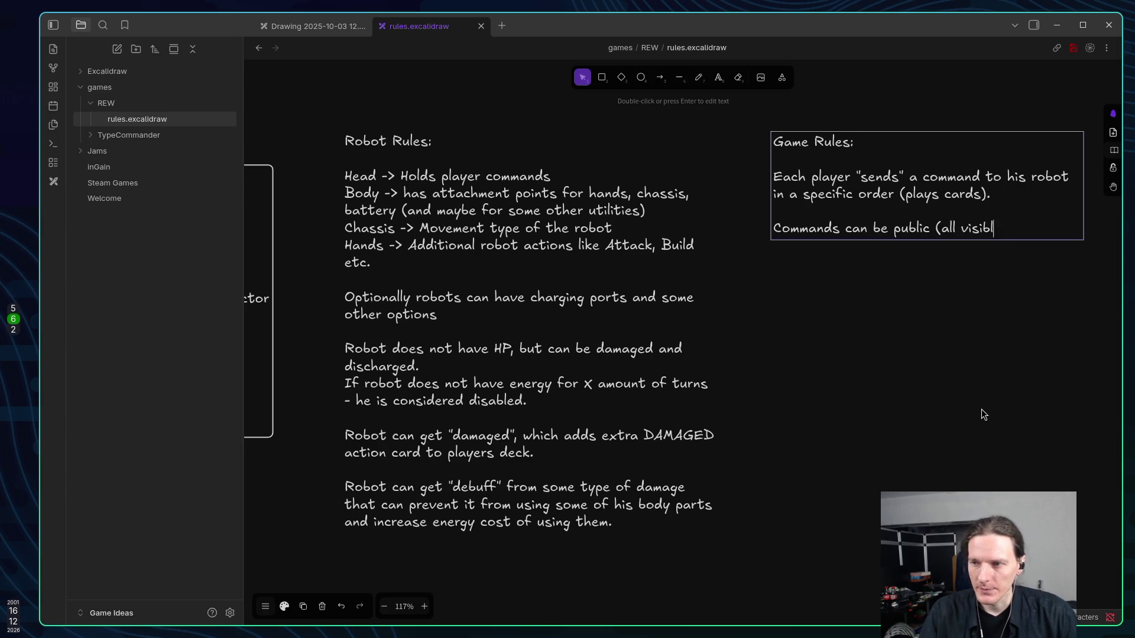
type("e) or ")
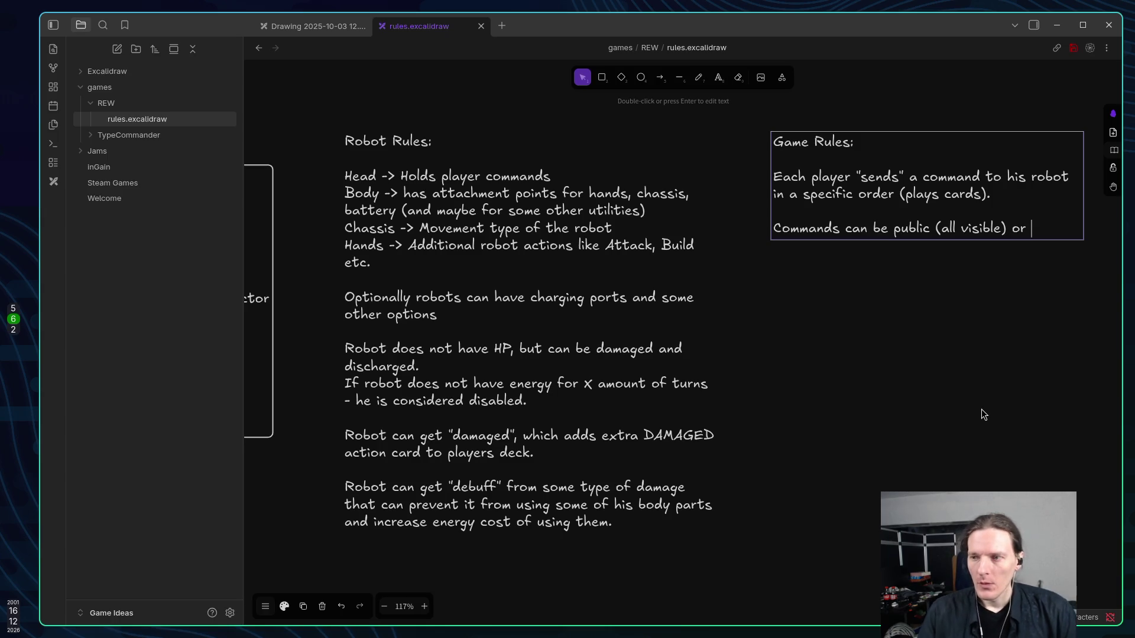
type("encr")
key("BackSpace")
key("BackSpace")
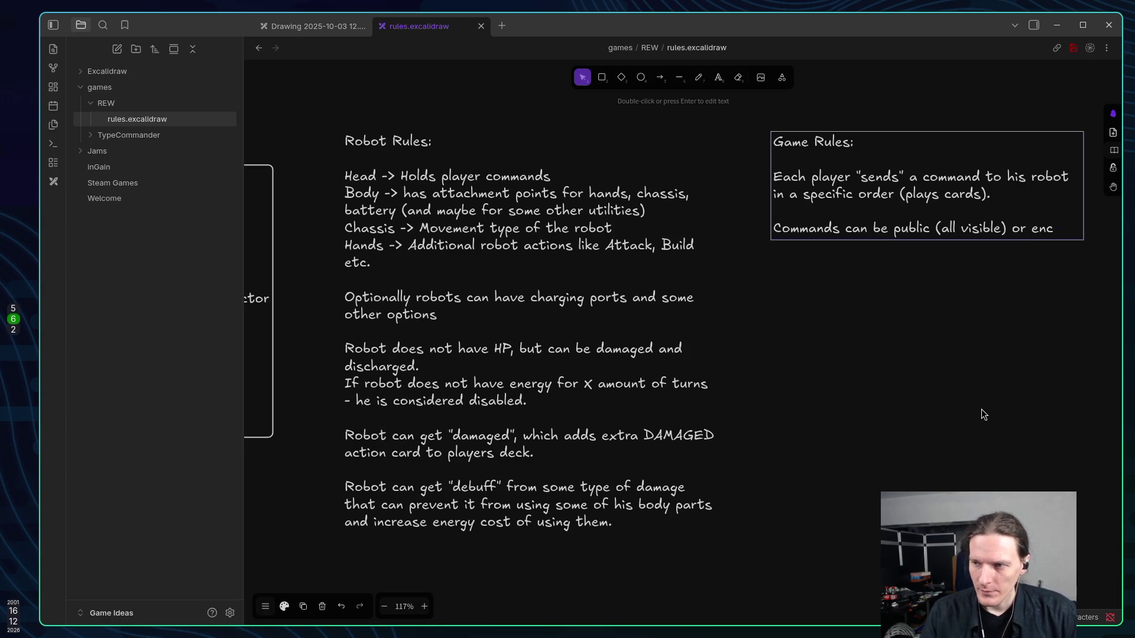
type("cryp")
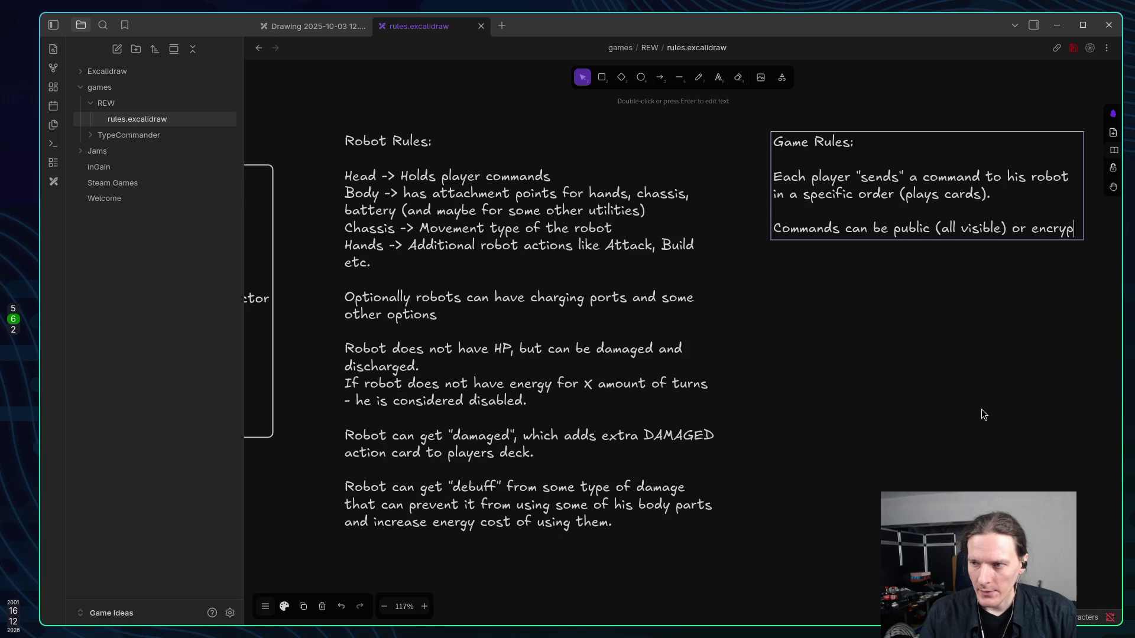
type("ted -")
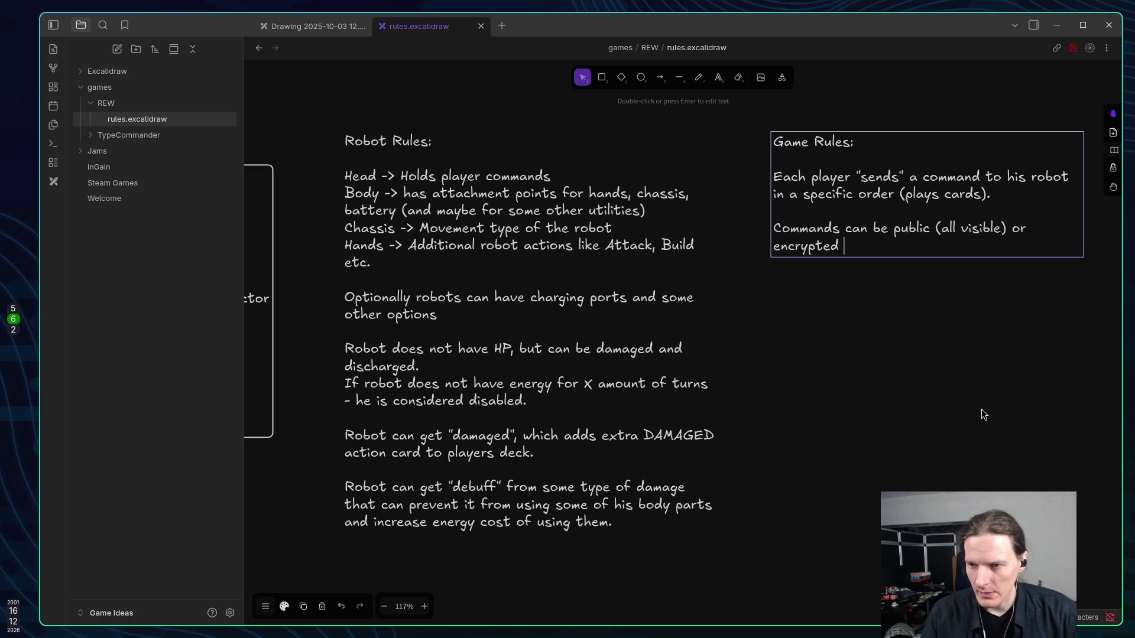
key("BackSpace")
type("(")
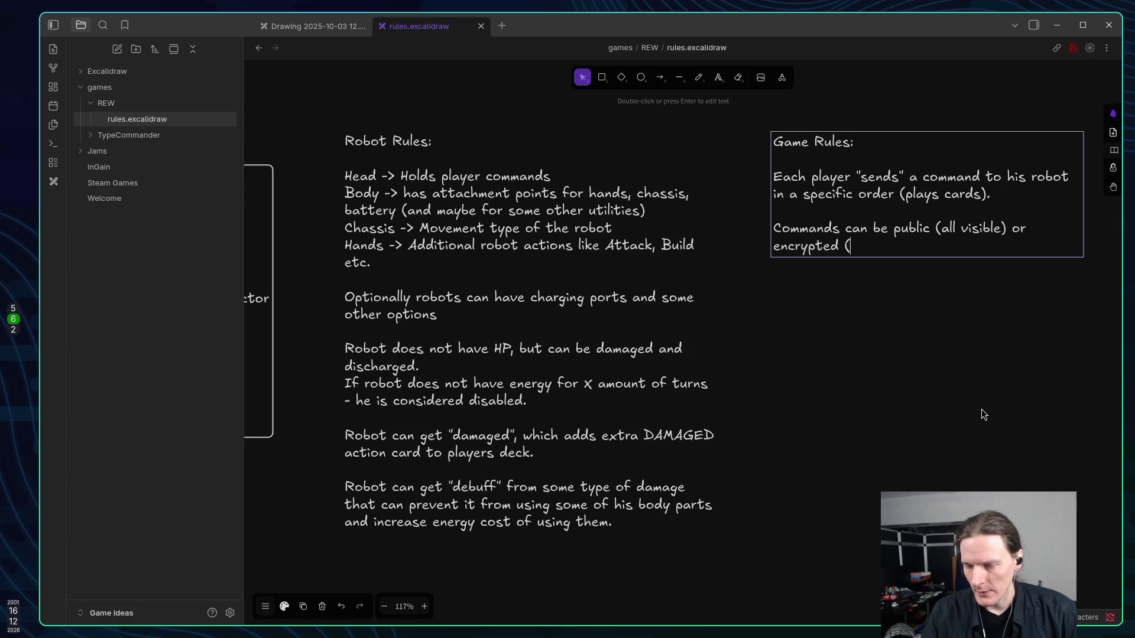
key("BackSpace")
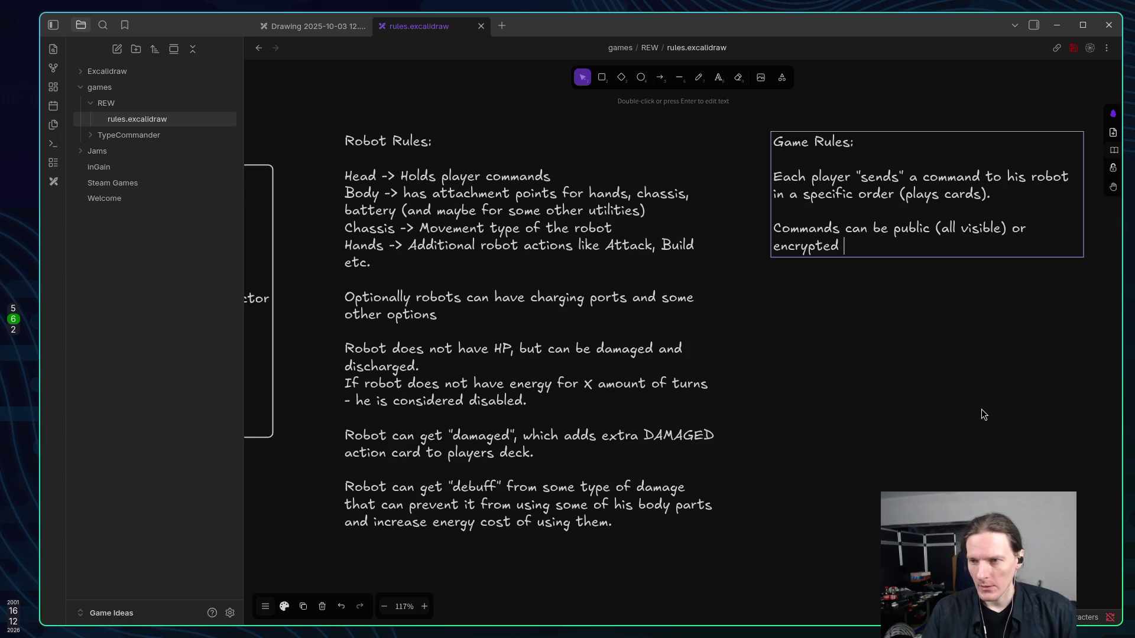
type(".")
key("Return")
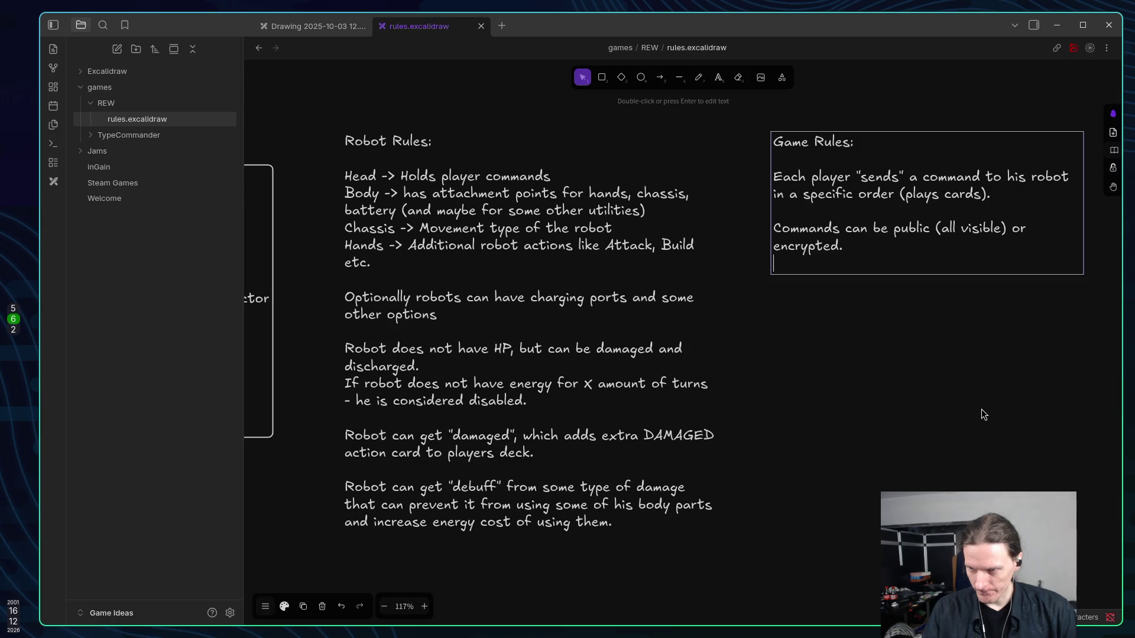
key("Return")
Add the rule 'Encrypted command - player plays card from his hand face down'.
type("P")
key("BackSpace")
type("Enc")
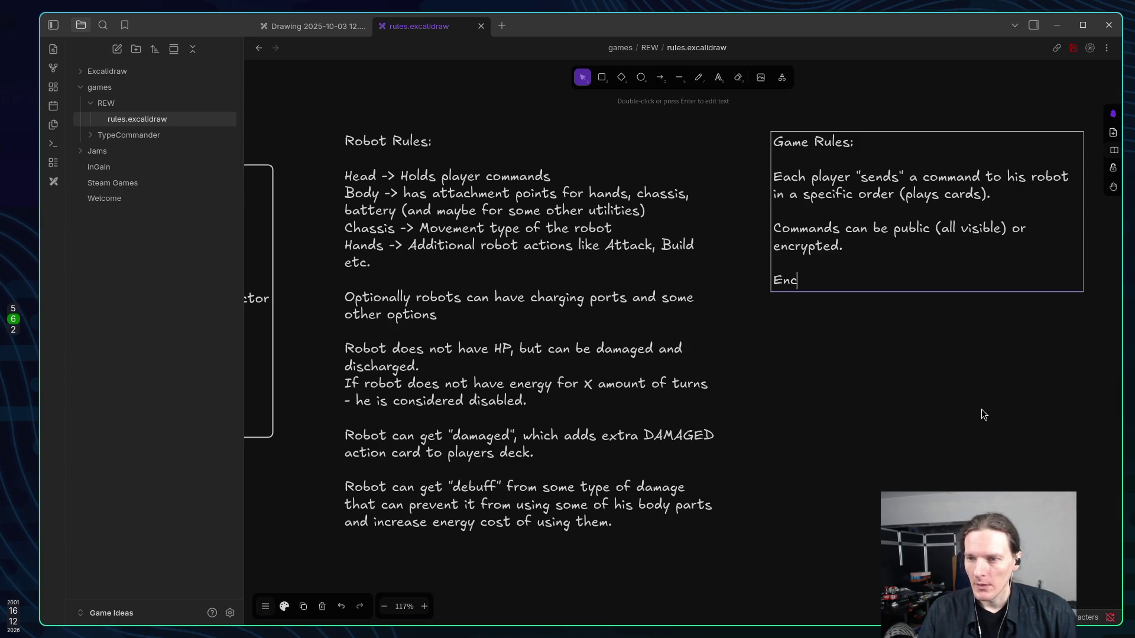
type("ry")
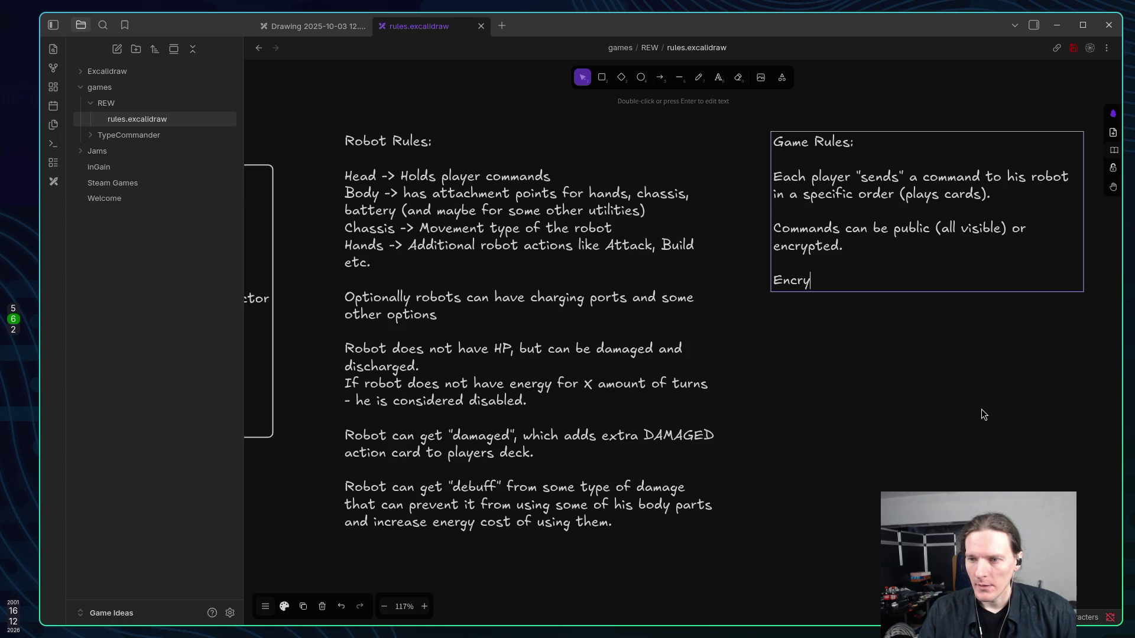
type("pted comma")
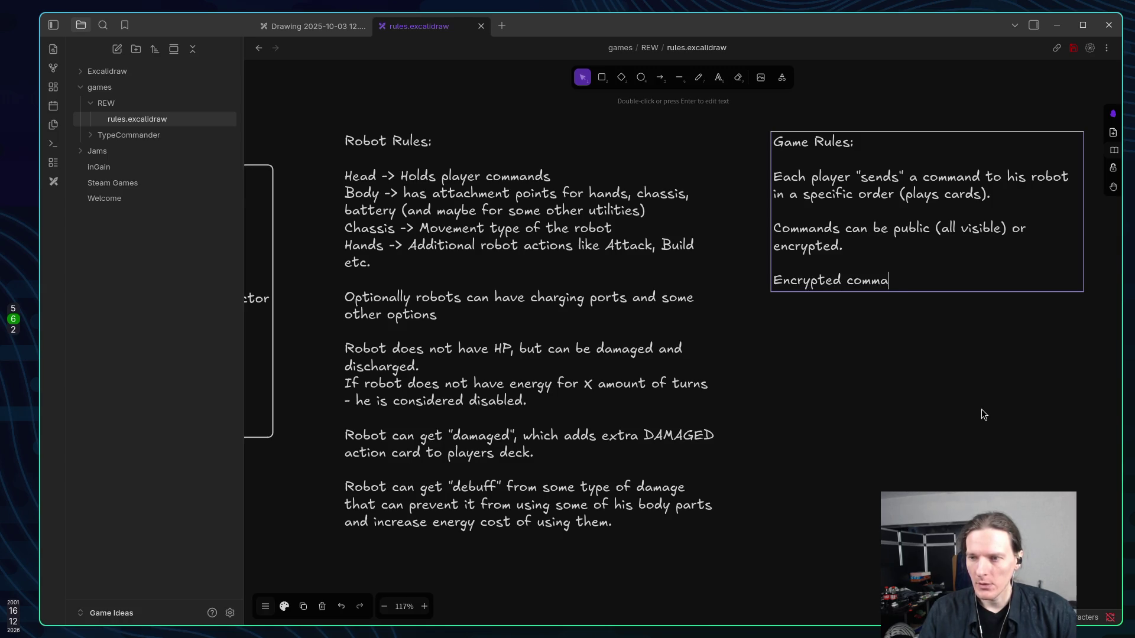
type("nd -")
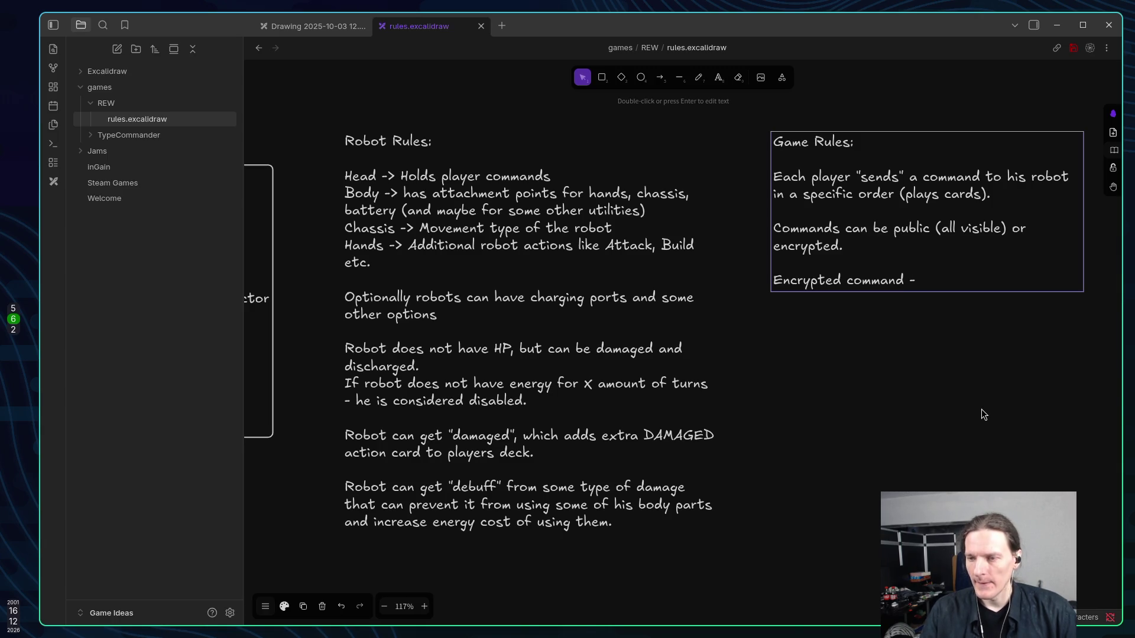
type(" pla")
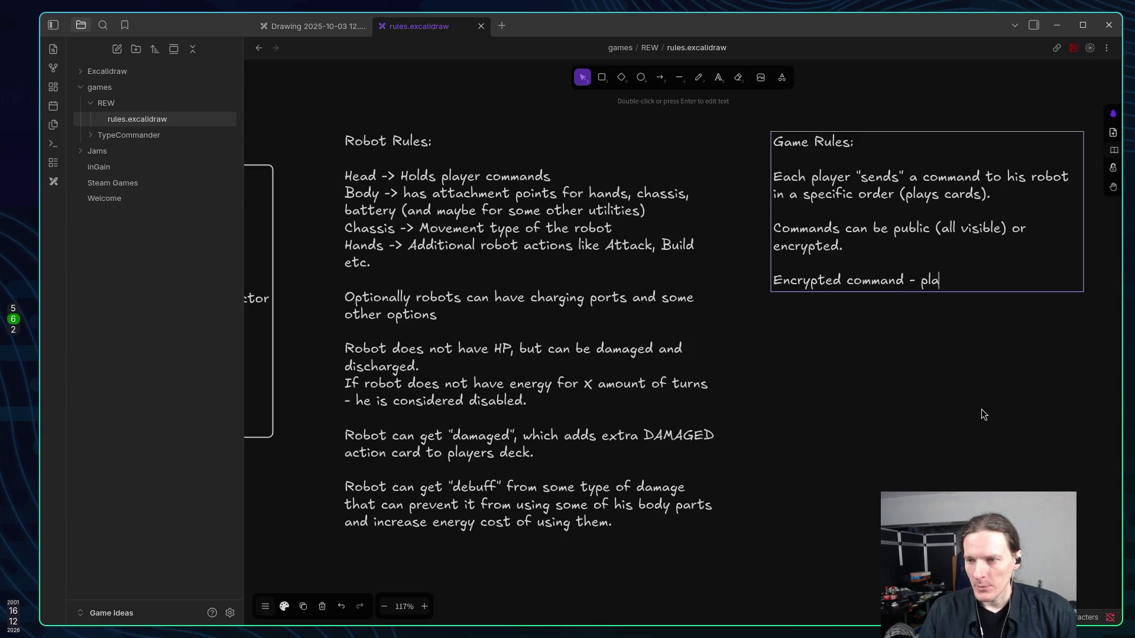
type("yer playc")
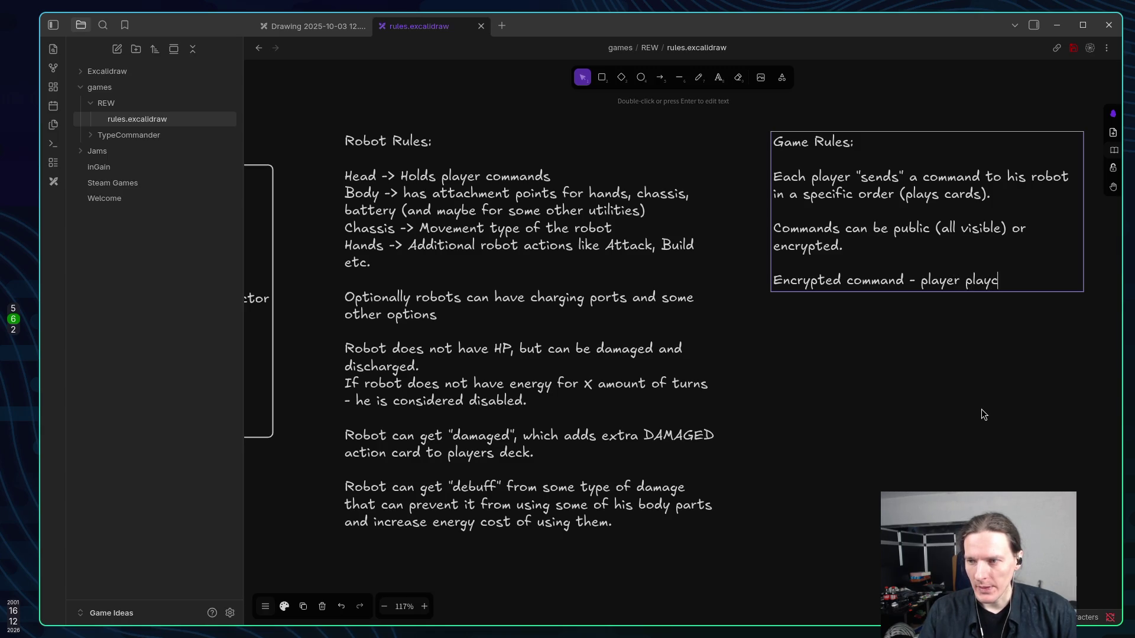
key("BackSpace")
type("s car")
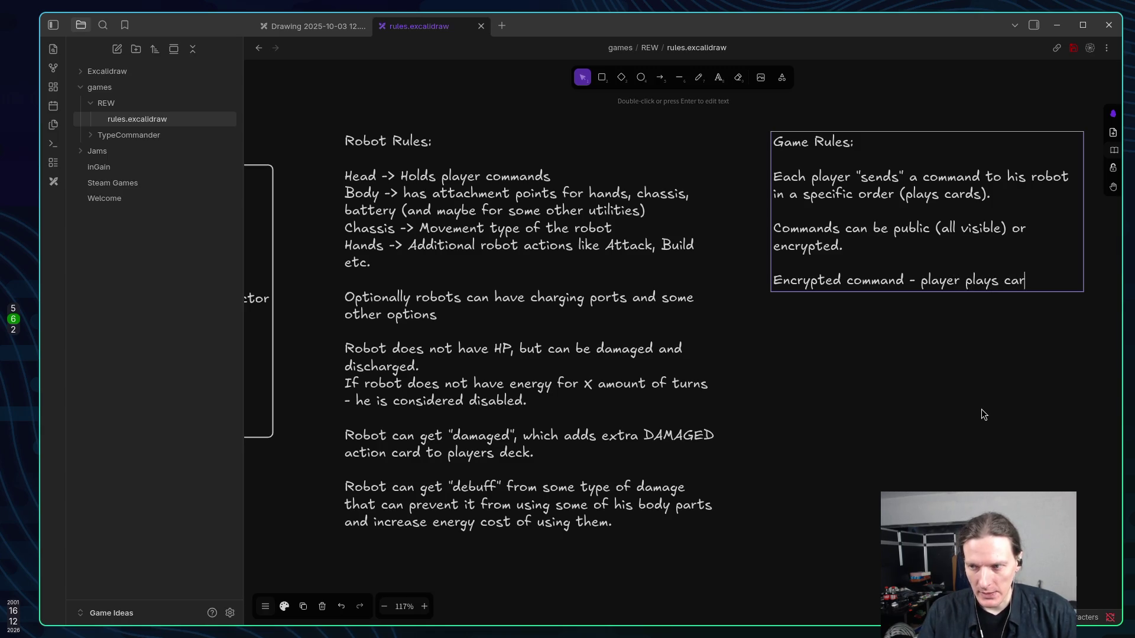
type("d from his hand face d")
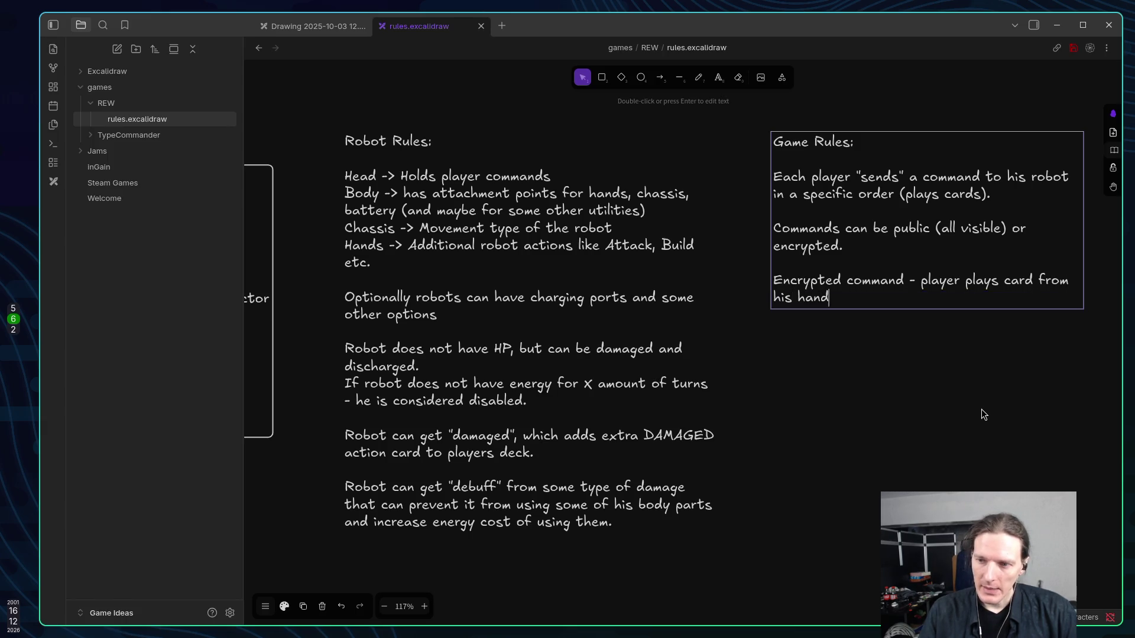
type("ow")
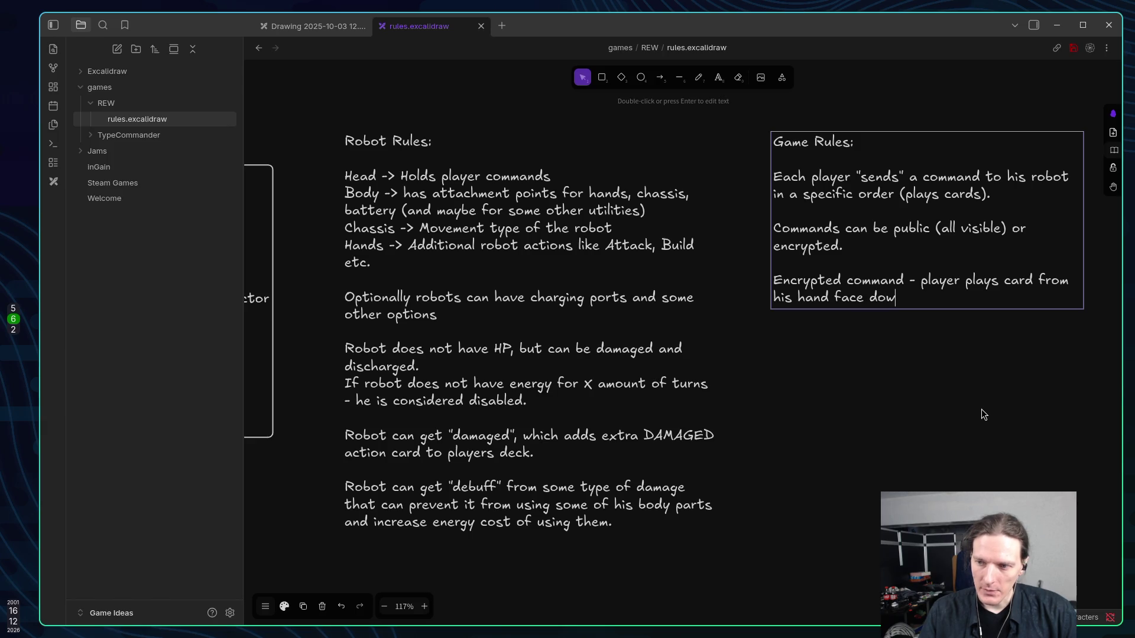
type("n")
On the next line add 'Public command - player plays it face up (others can see it)'.
key("Return")
type("Public - ")
type("command")
type(" is playe")
type("d")
key("ctrl+BackSpace")
key("ctrl+BackSpace")
key("ctrl+BackSpace")
type("command - player")
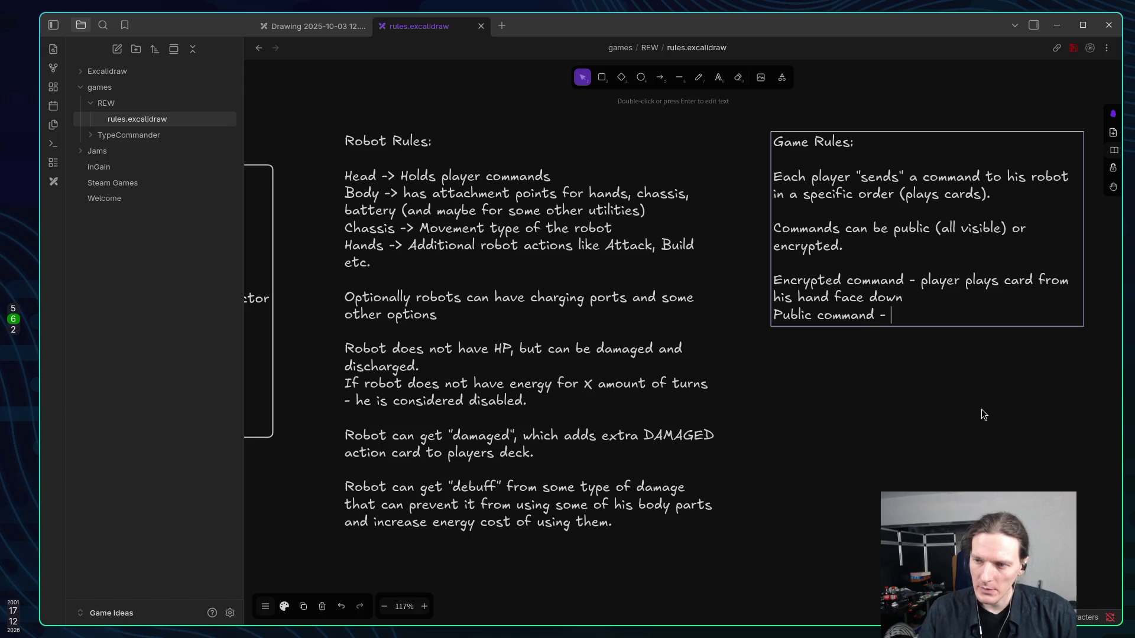
type(" play")
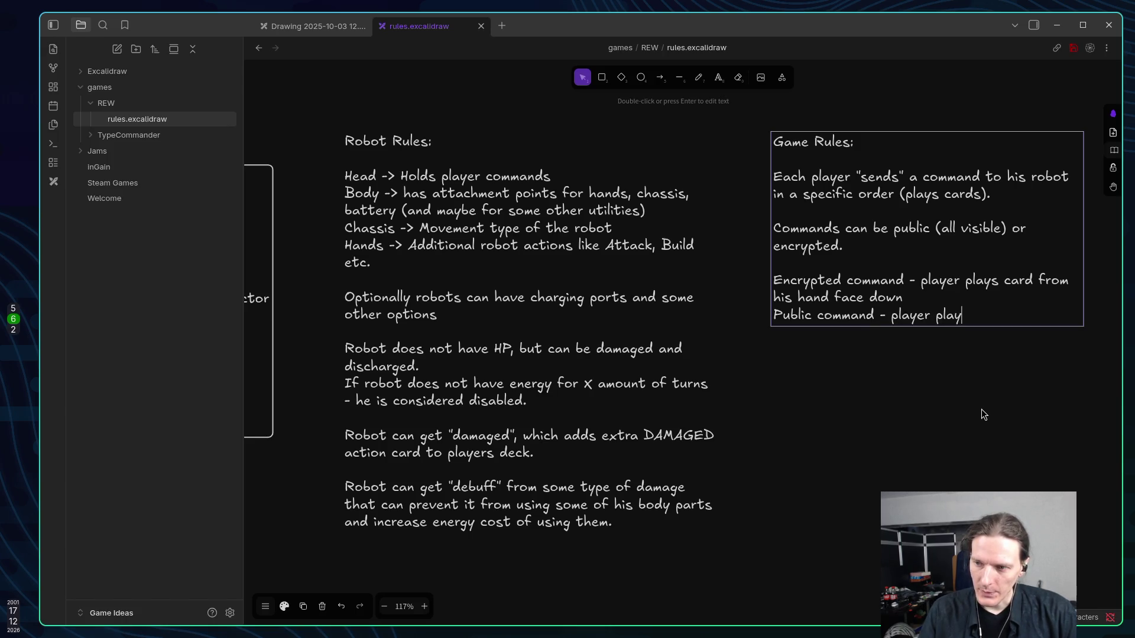
type("s it face yp")
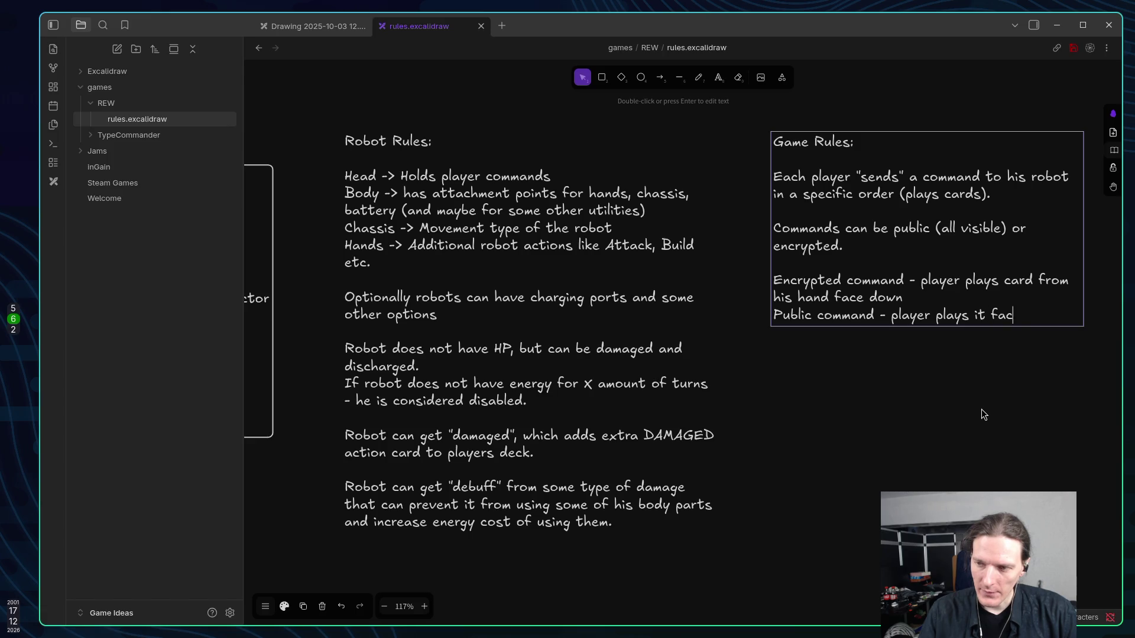
key("BackSpace")
key("BackSpace")
type("up")
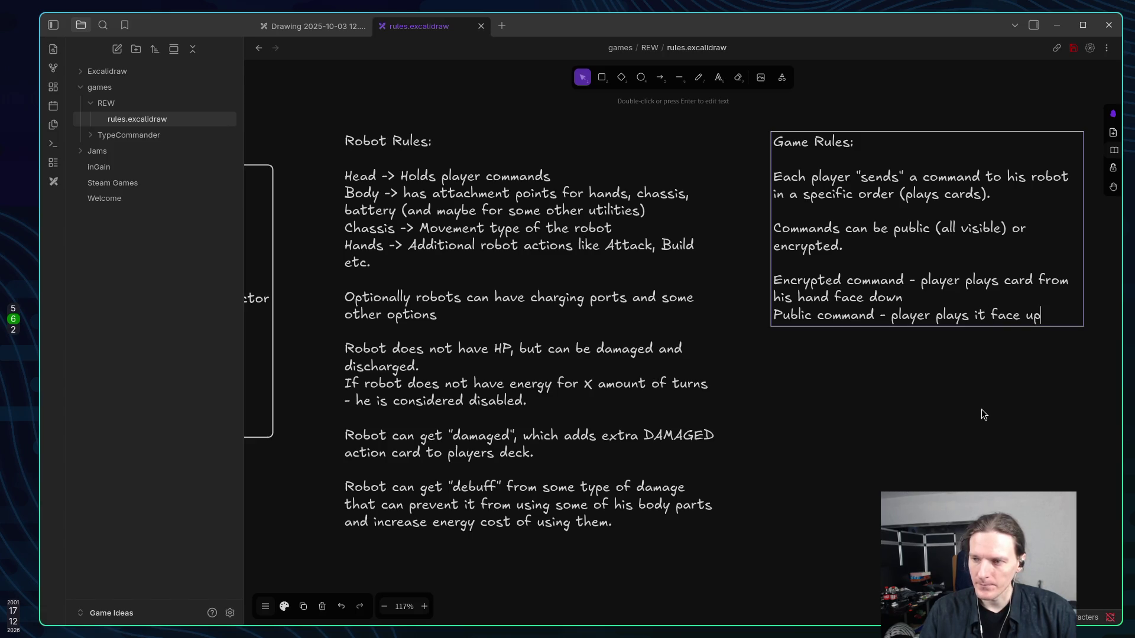
type(" (other")
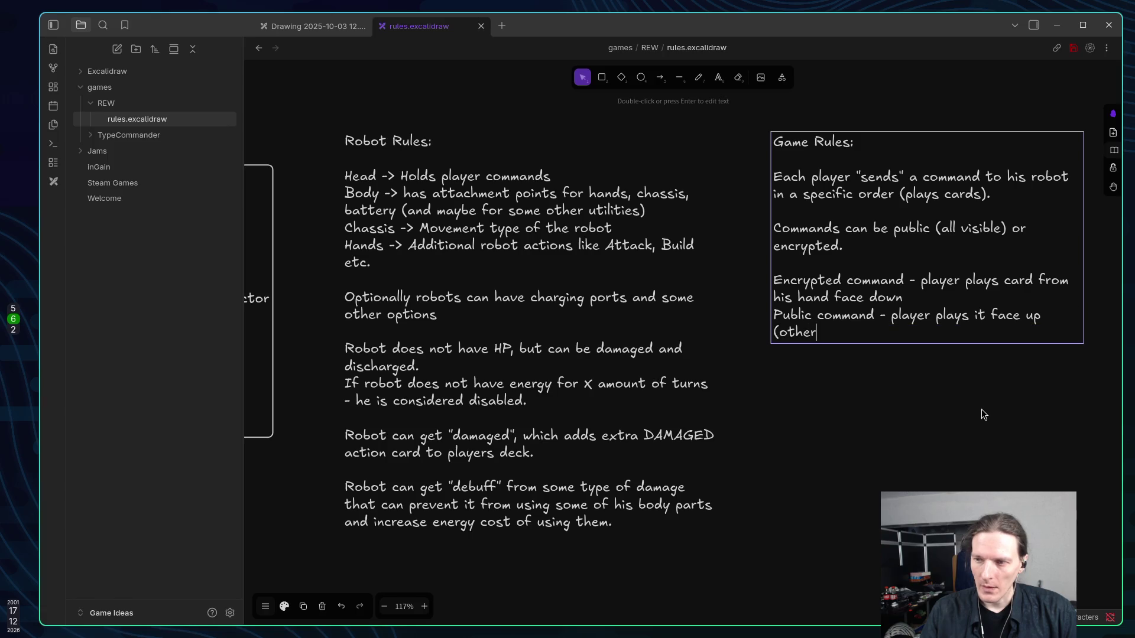
type("s can s")
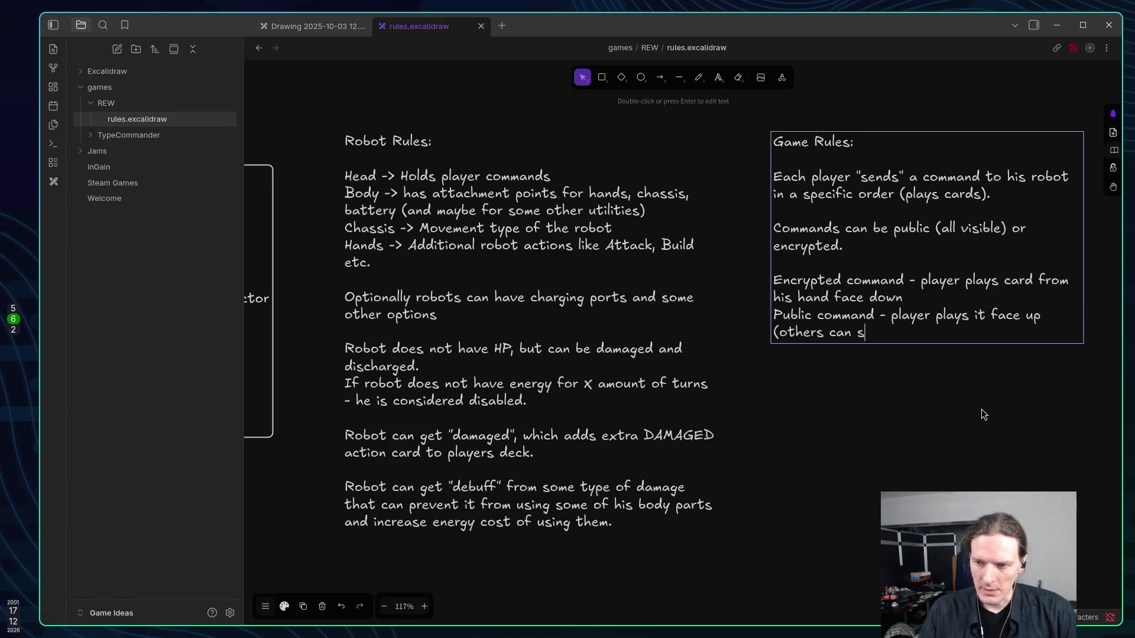
type("ee it)")
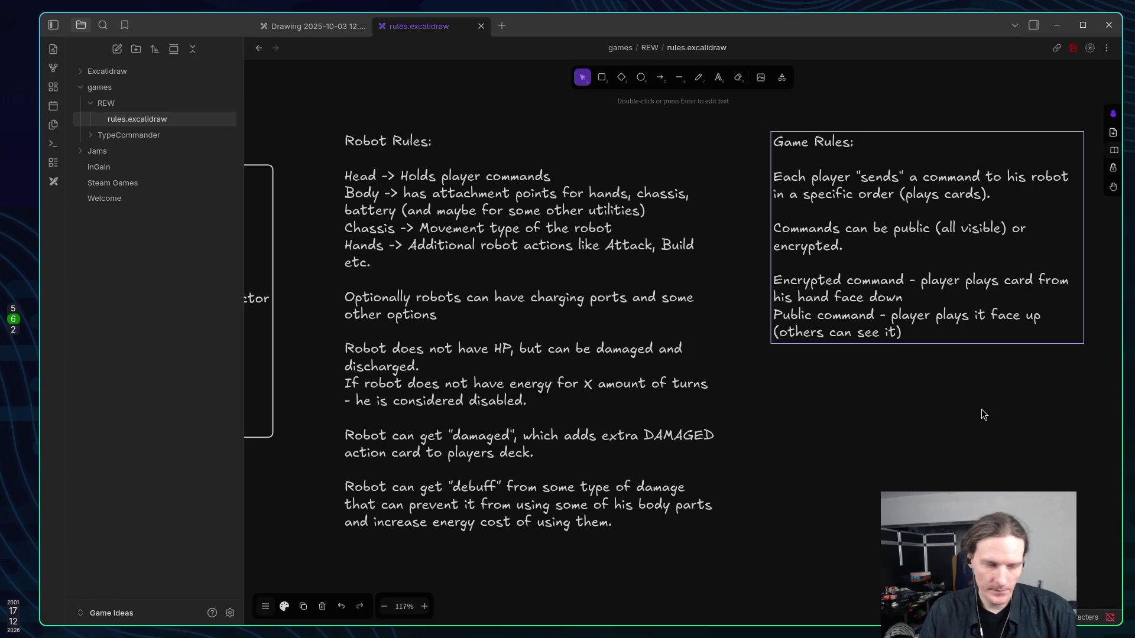
key("Return")
key("Return")
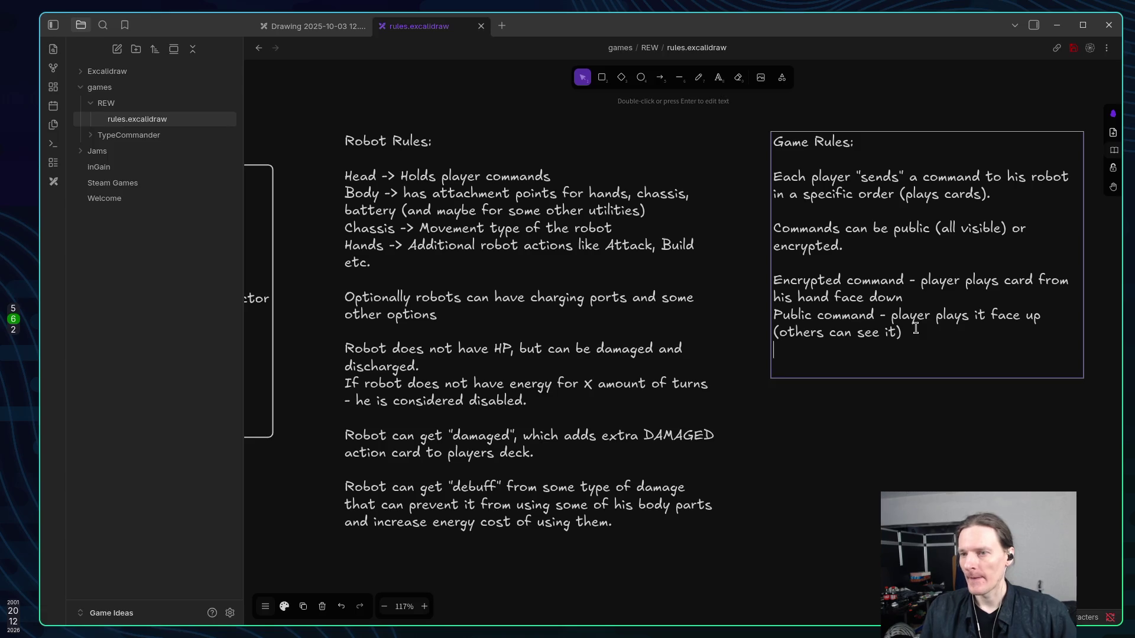
Add 'Phase 1:' under the Game Rules heading and a 'Phase 2:' line at the end.
key("Return")
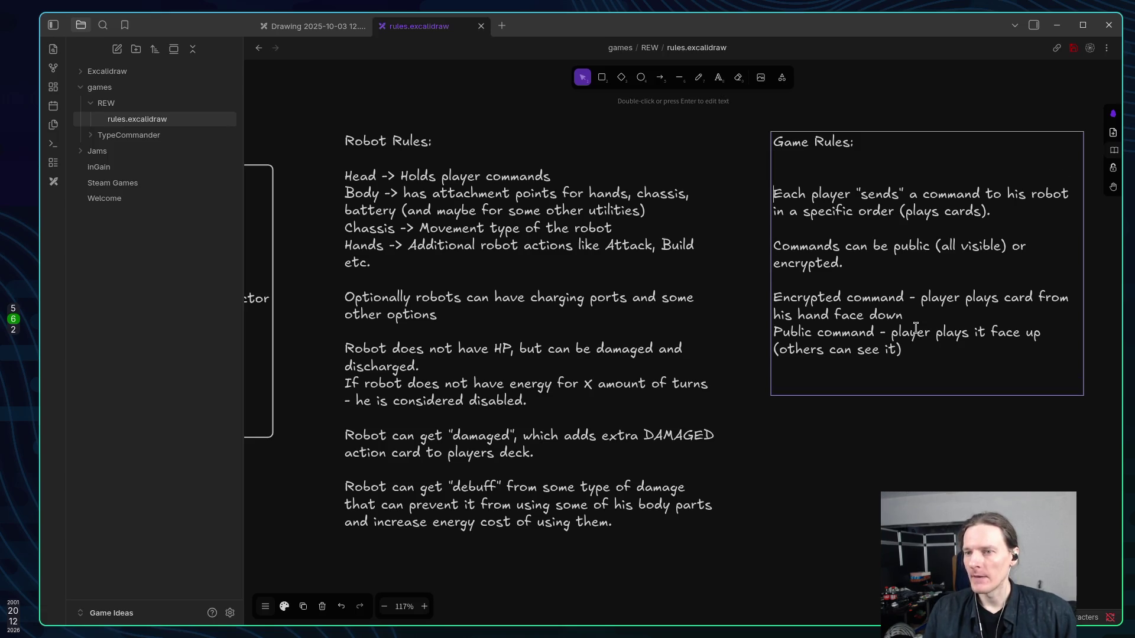
type("Pha")
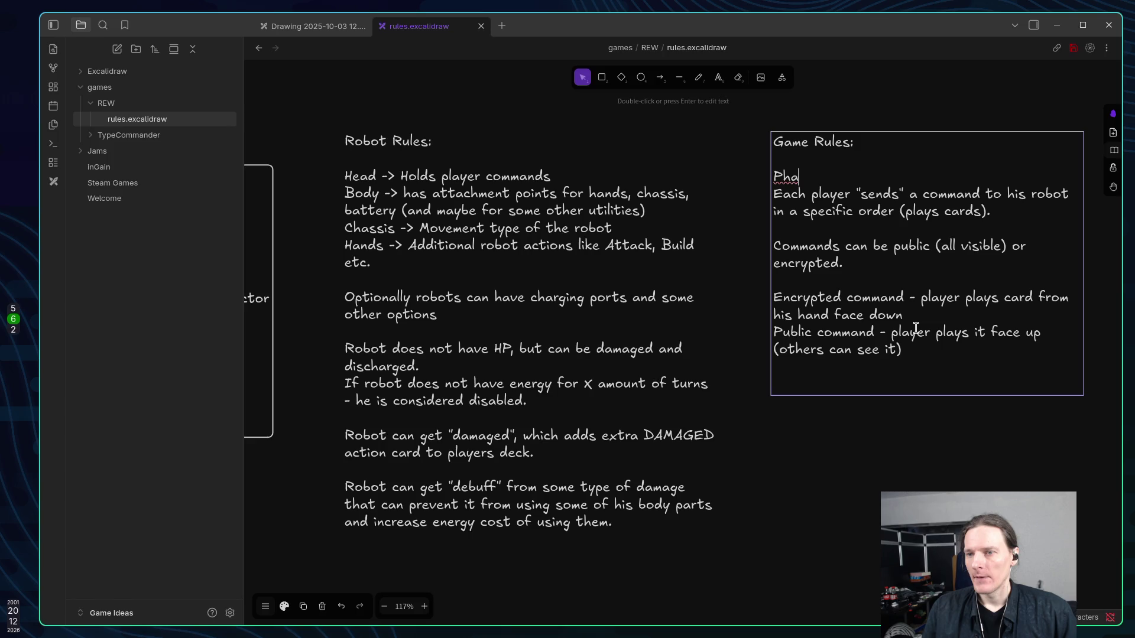
type("se 1:")
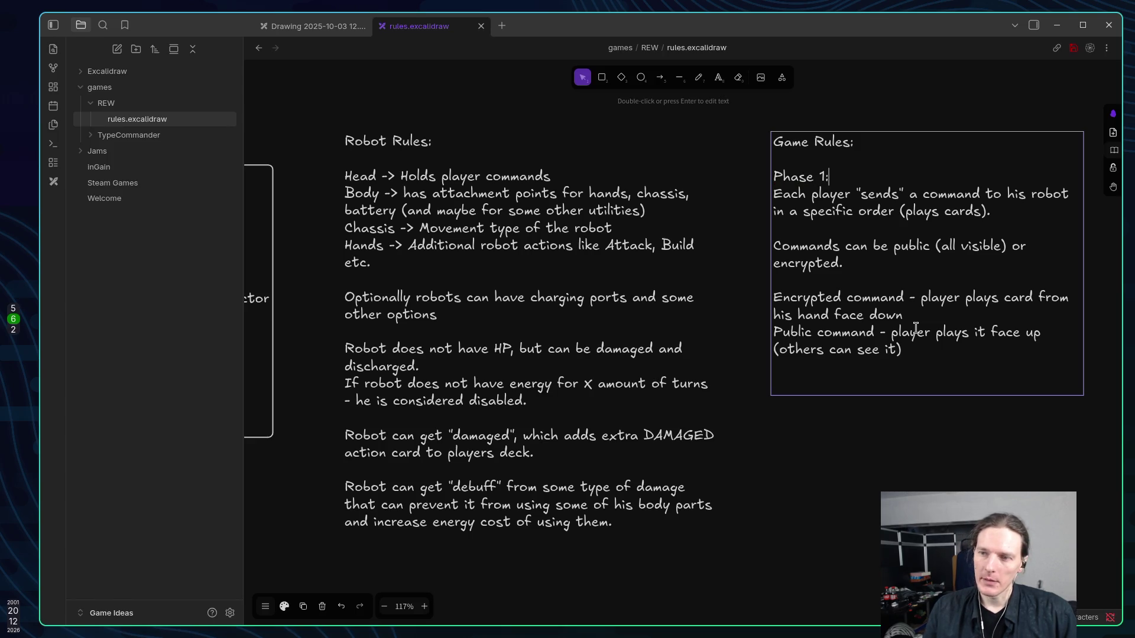
key("End")
key("Return")
key("Return")
type("Phase 2:")
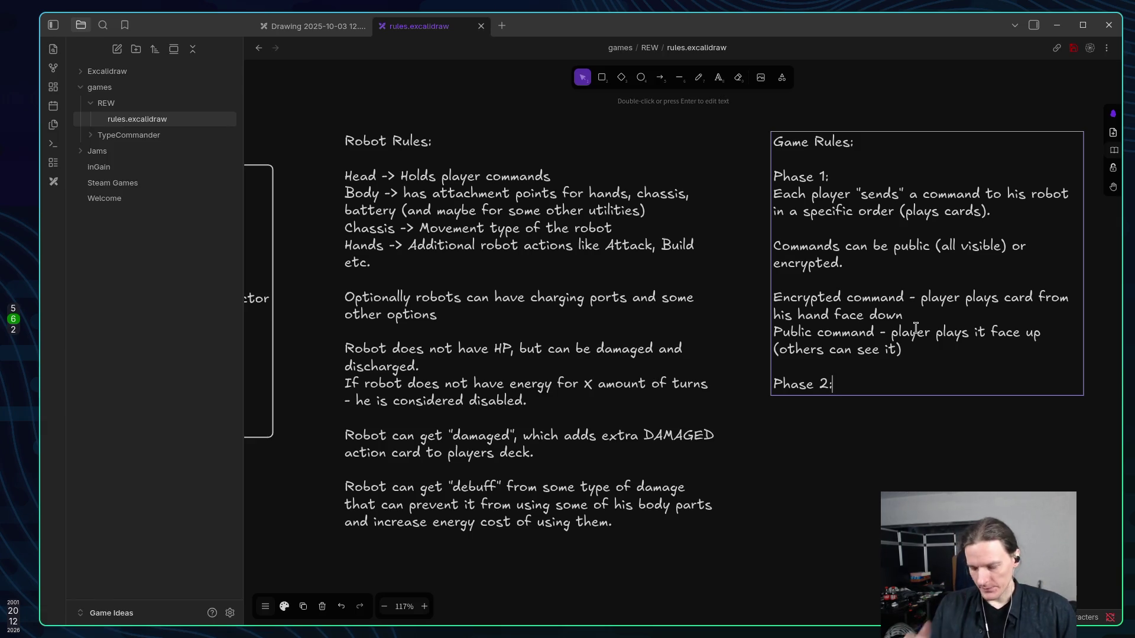
Under Phase 2, write 'Commands are being played in Same or Reverse order of how players'.
key("Return")
type("Co")
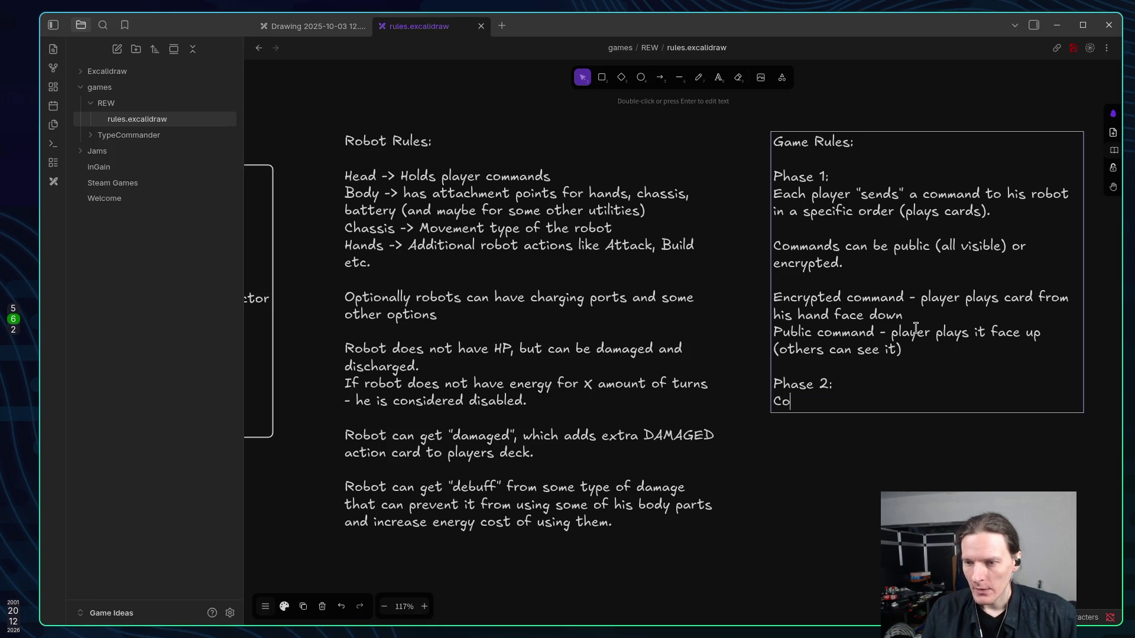
type("mmands a")
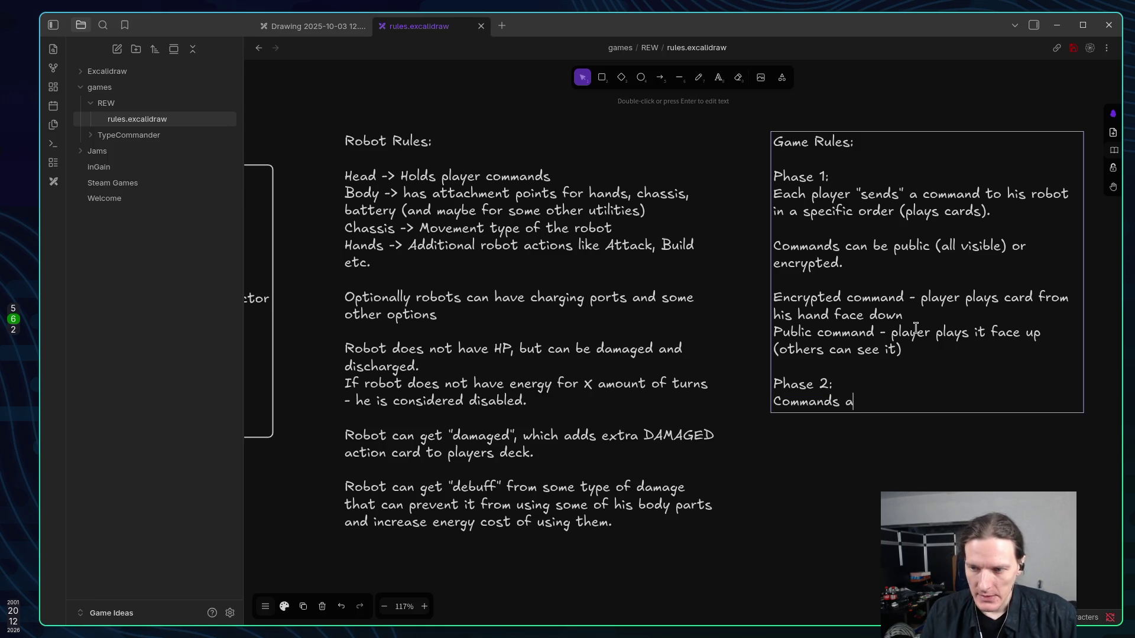
type("re being ")
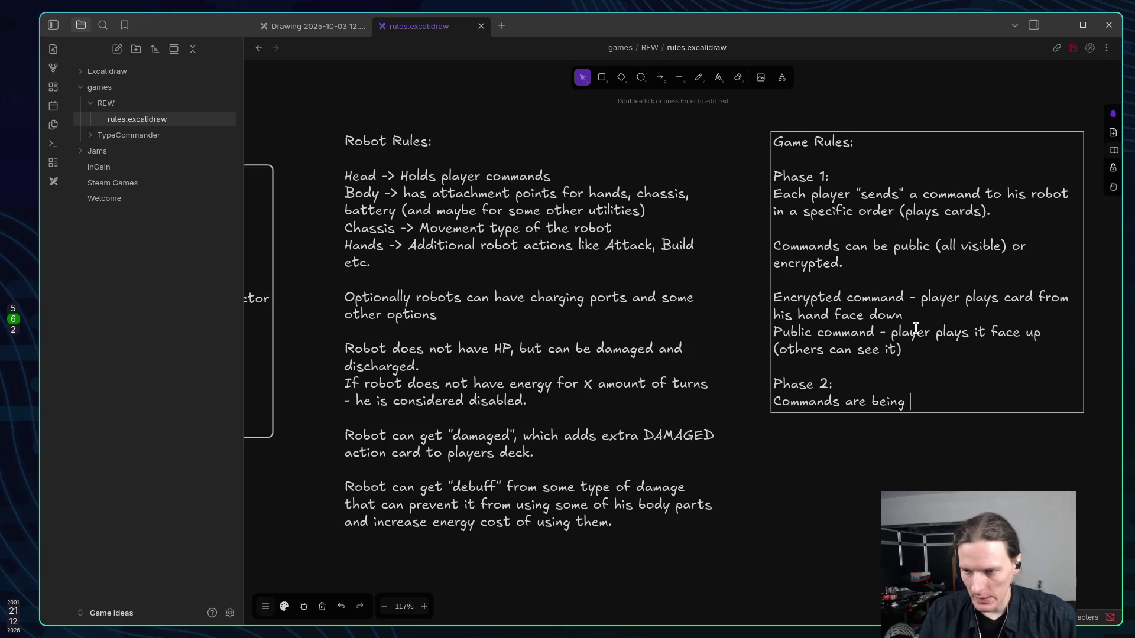
type("played")
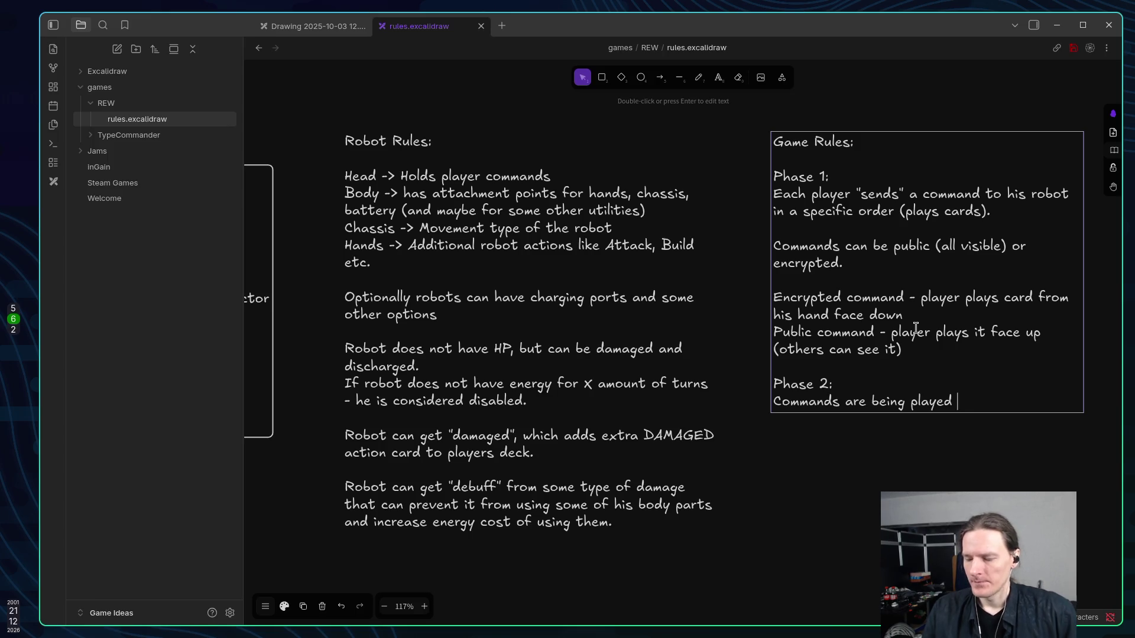
type("in")
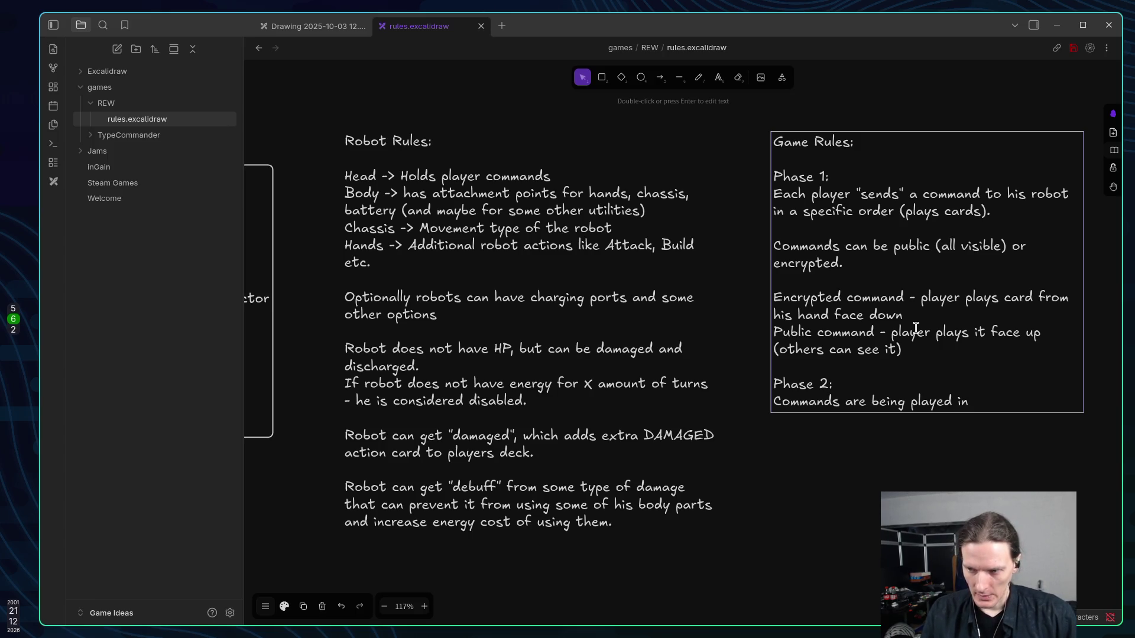
type(" Same ")
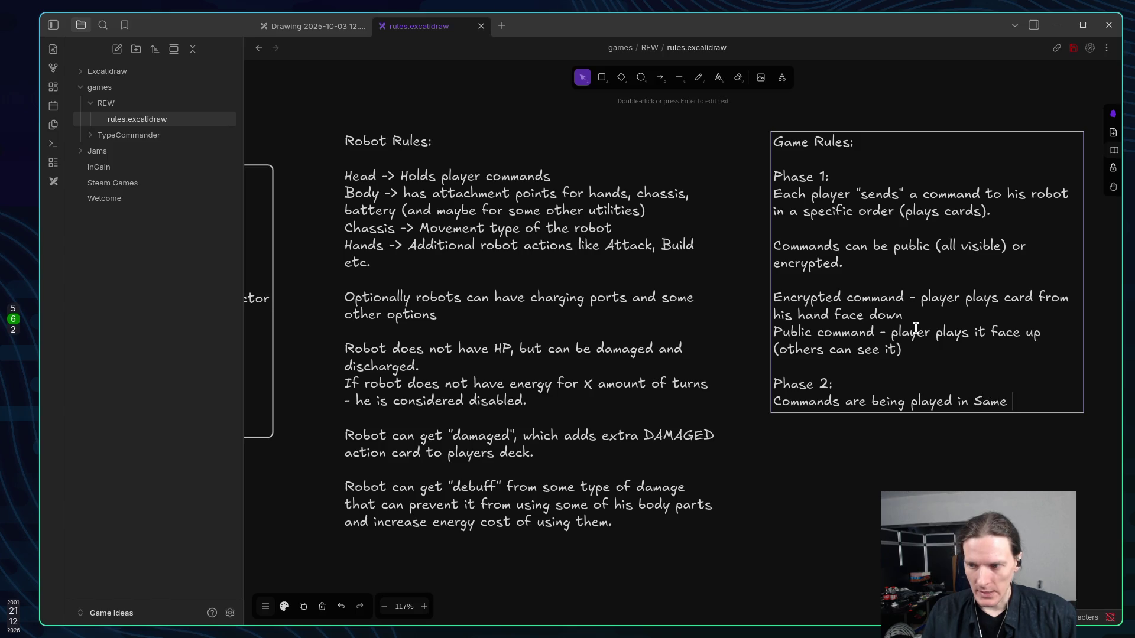
type("or Rever")
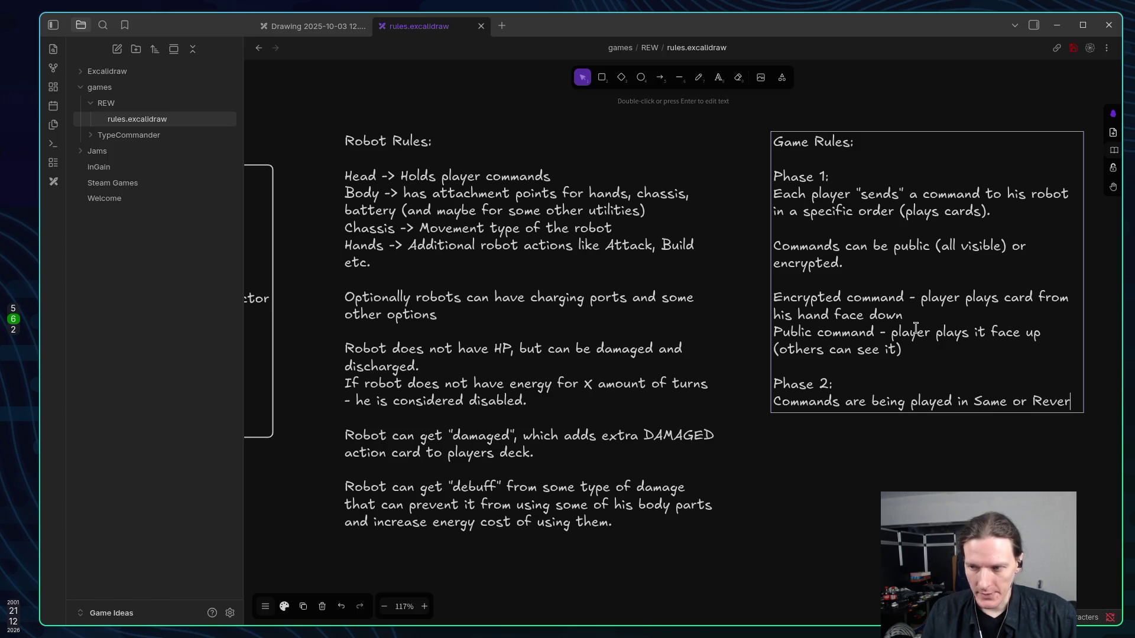
type("se or")
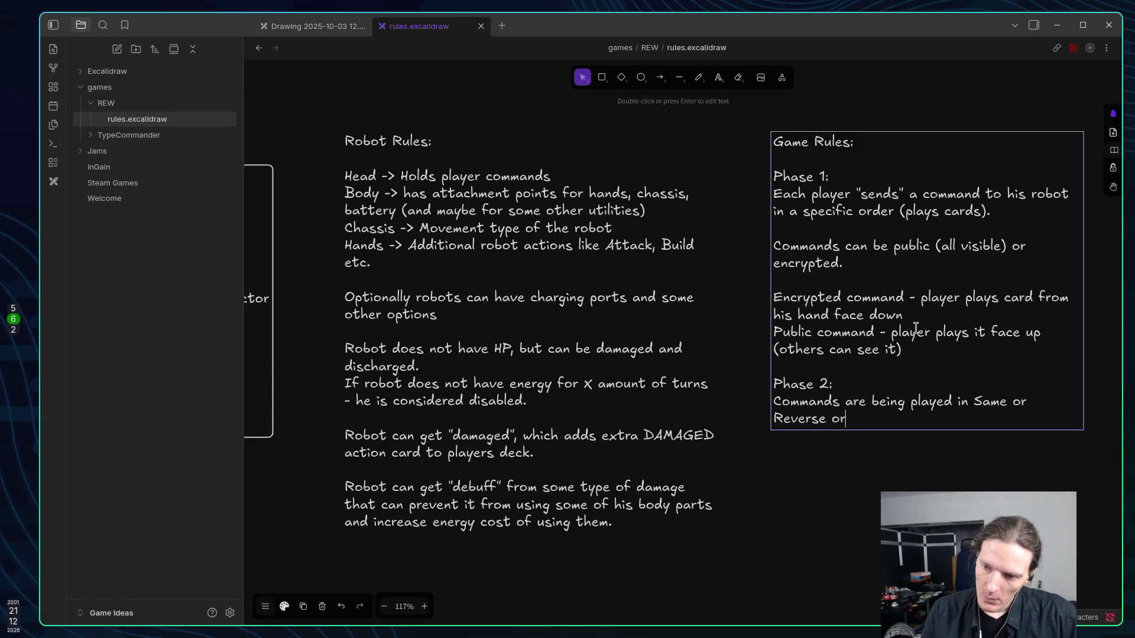
type("der")
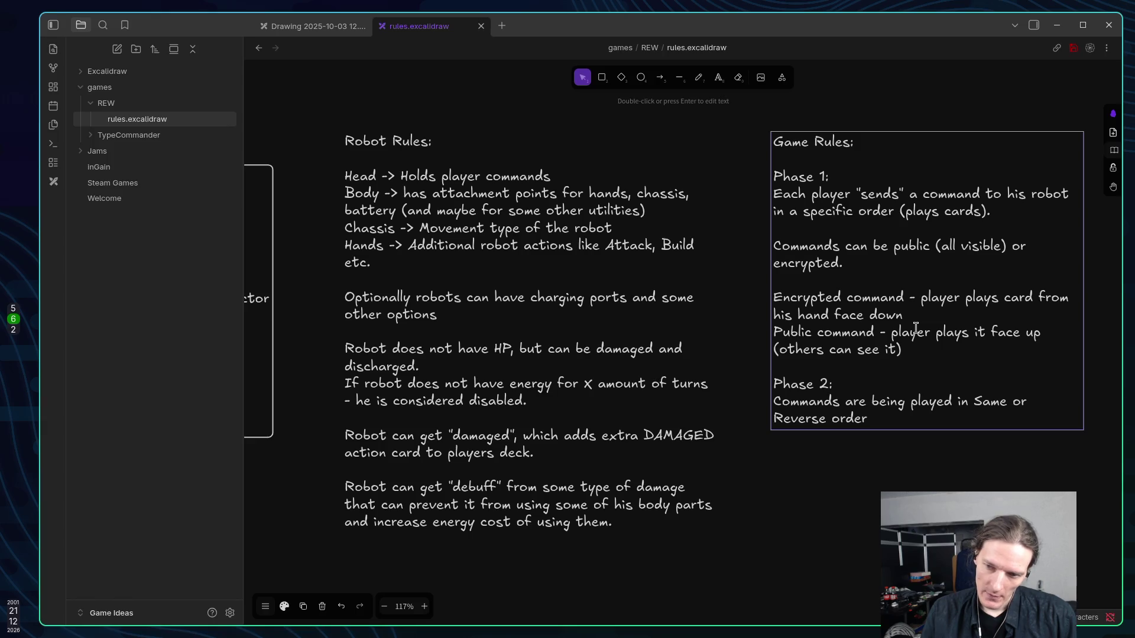
type("of how player")
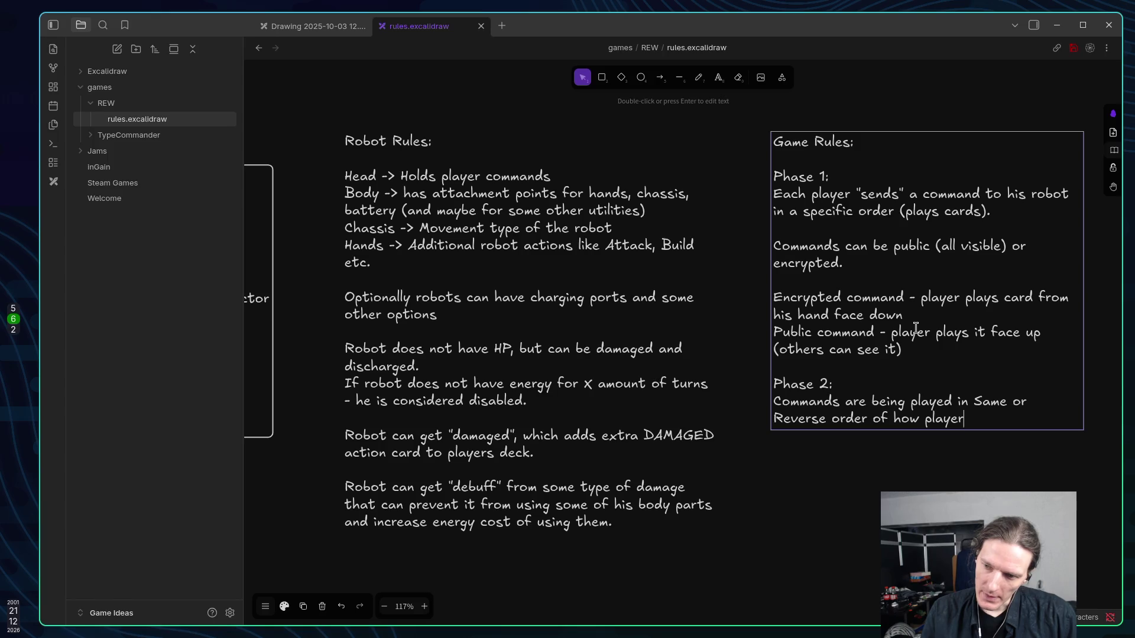
type("s")
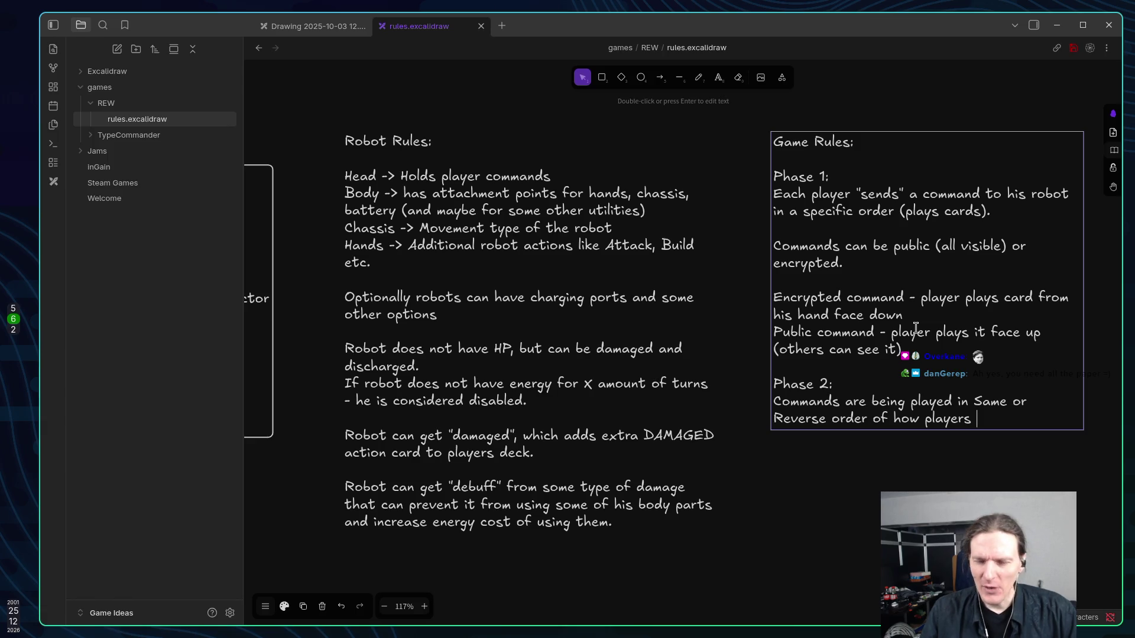
key("alt+Tab")
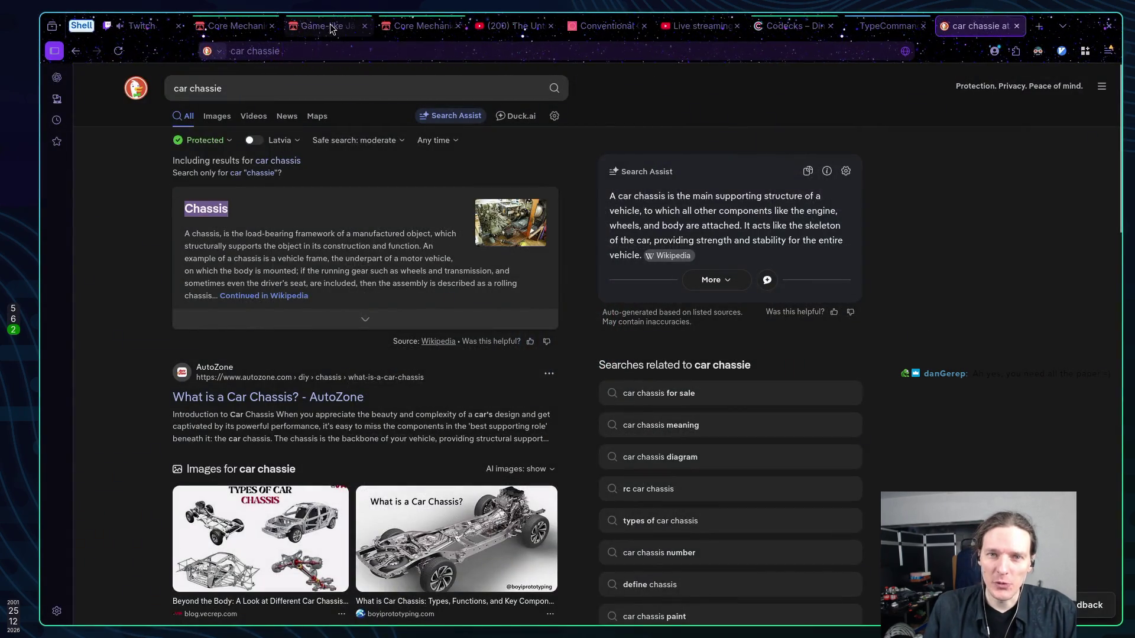
Switch to the browser and read through the Core Mechanics Challenge 2025 Winter jam page.
left_click(328, 26)
left_click(402, 27)
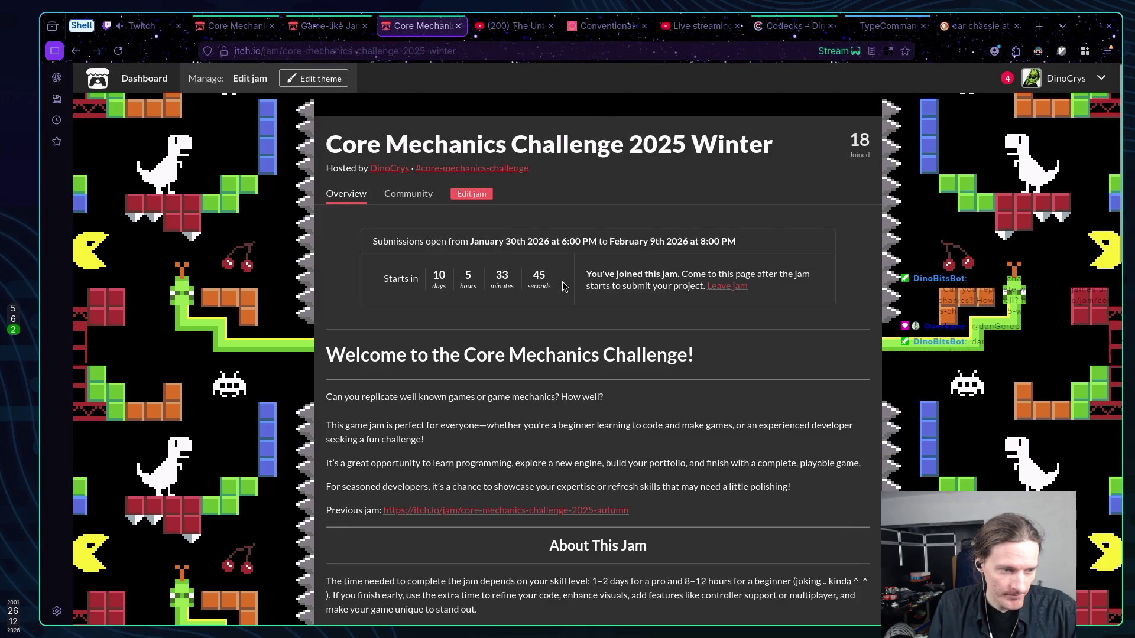
scroll(635, 295, "down", 15)
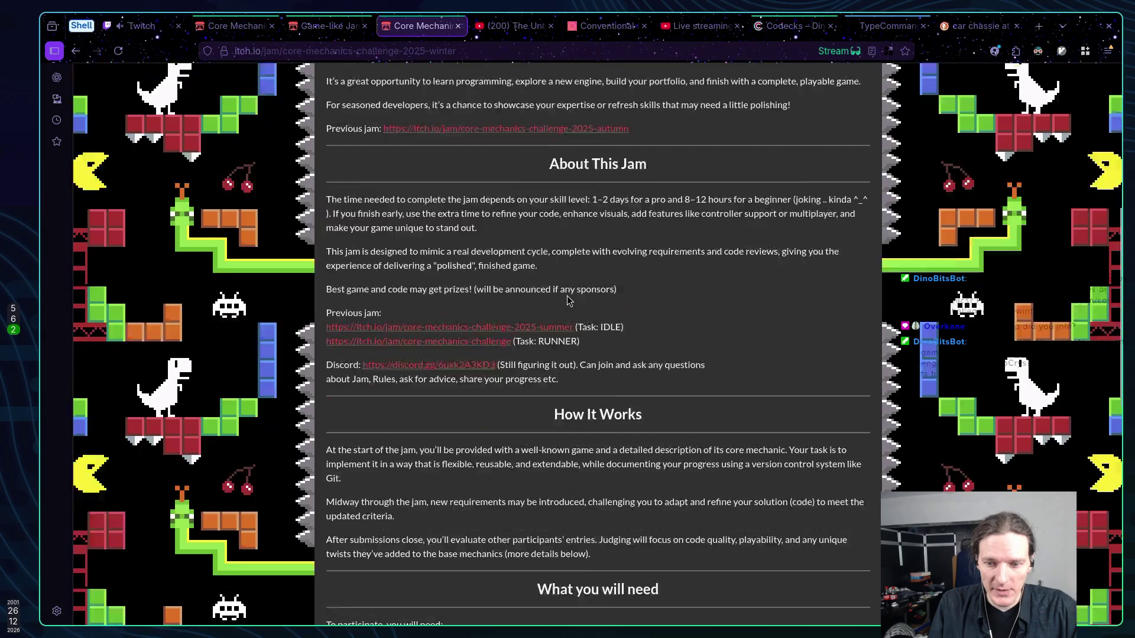
scroll(635, 296, "up", 15)
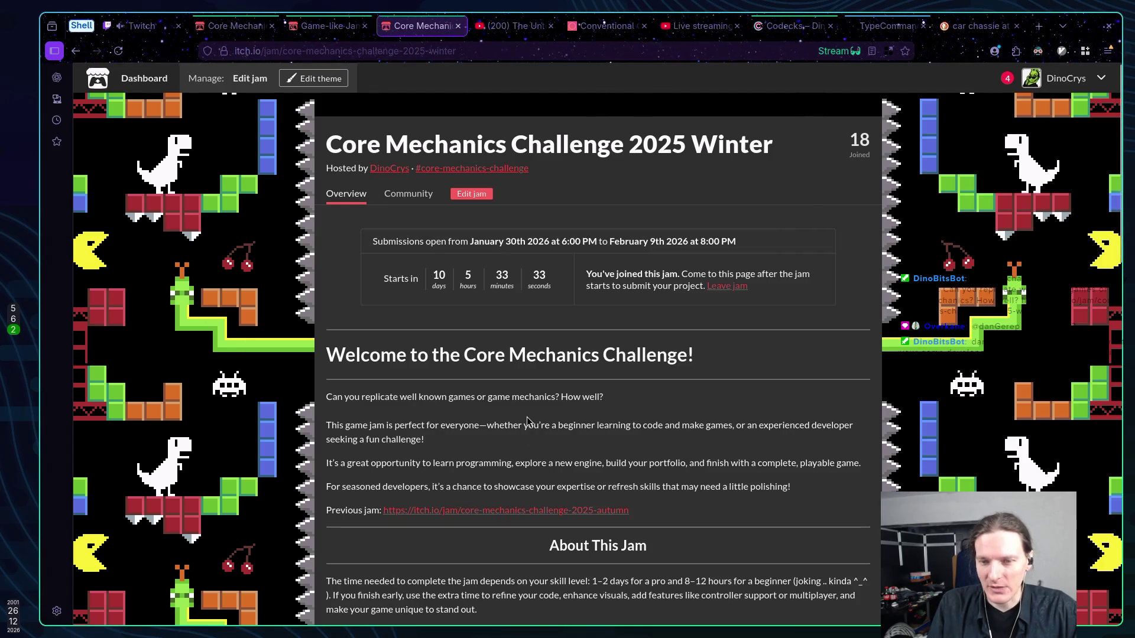
left_click_drag(327, 395, 629, 492)
left_click(630, 492)
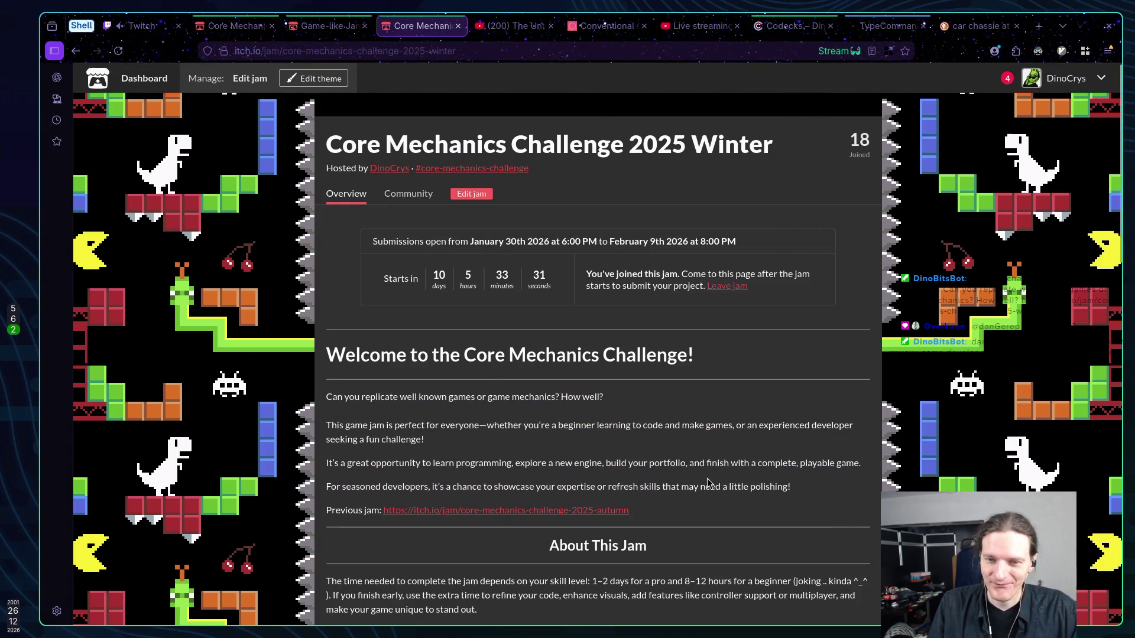
Glance at the Game-like Jam tab again and close the duplicate Core Mechanics tab.
left_click(310, 27)
left_click(417, 26)
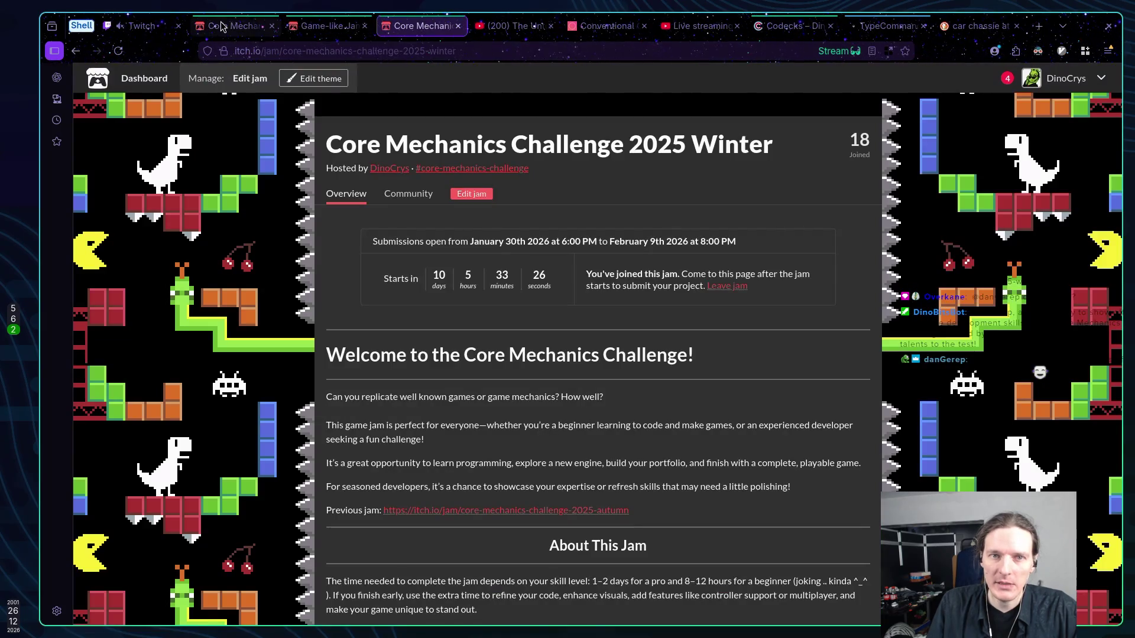
middle_click(412, 31)
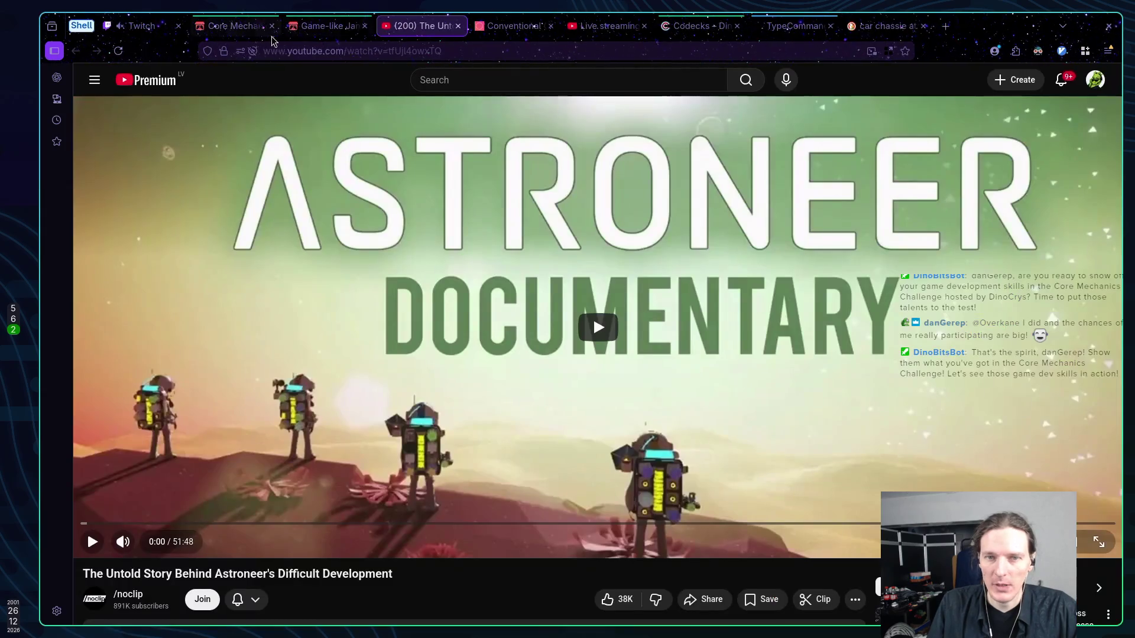
Bring the remaining Core Mechanics Challenge jam tab back to the front.
left_click(248, 26)
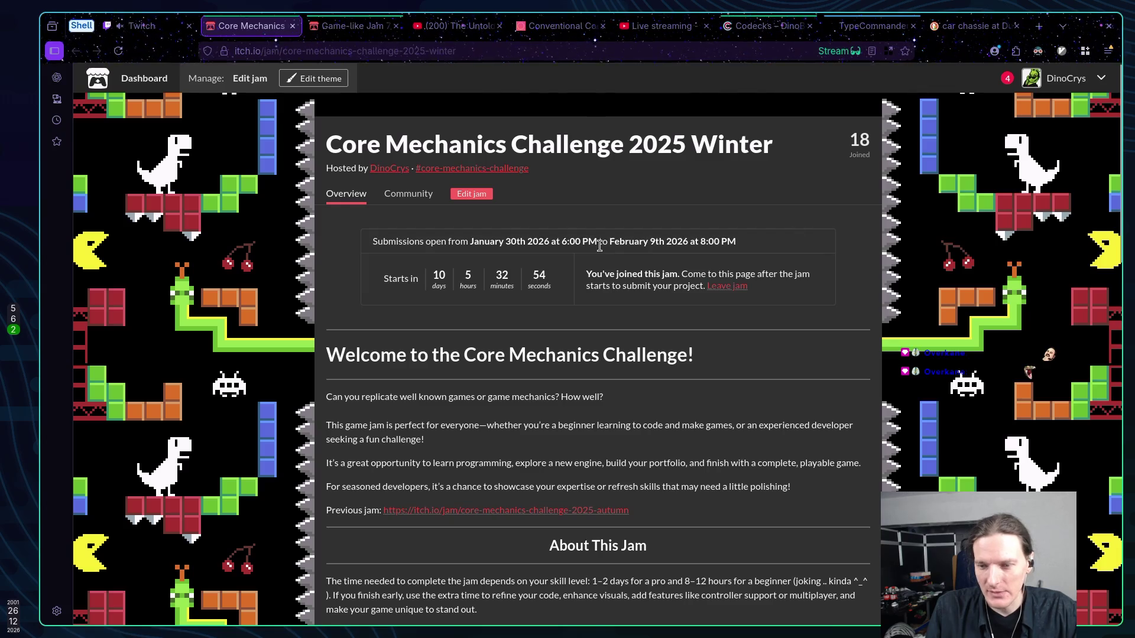
scroll(601, 243, "down", 3)
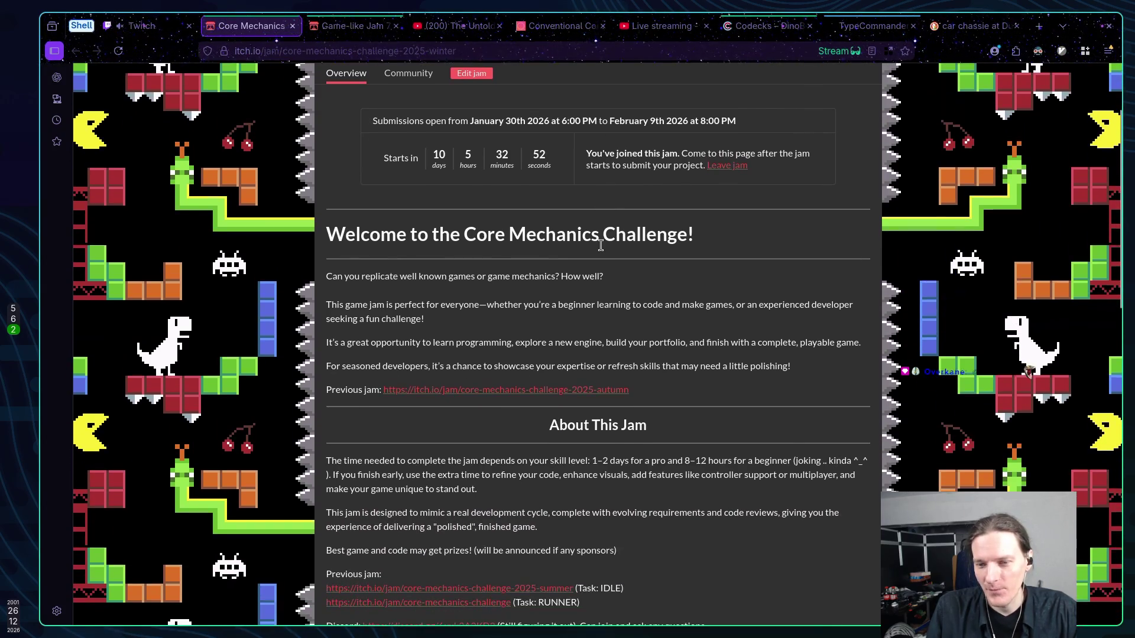
left_click_drag(328, 402, 331, 414)
left_click(335, 424)
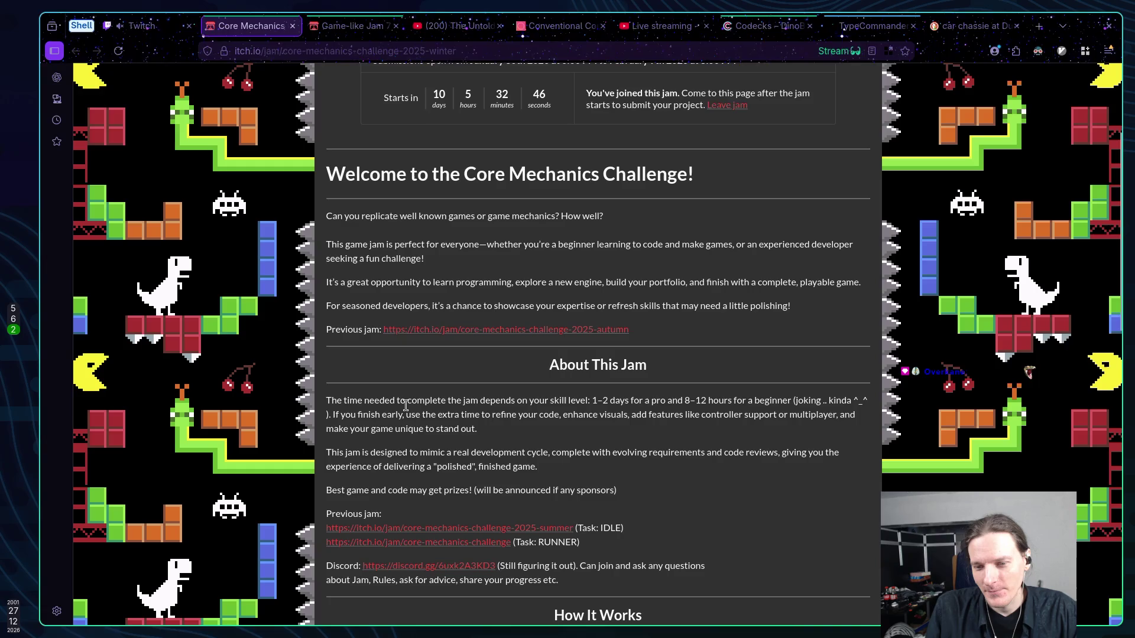
left_click_drag(594, 400, 768, 400)
left_click(766, 399)
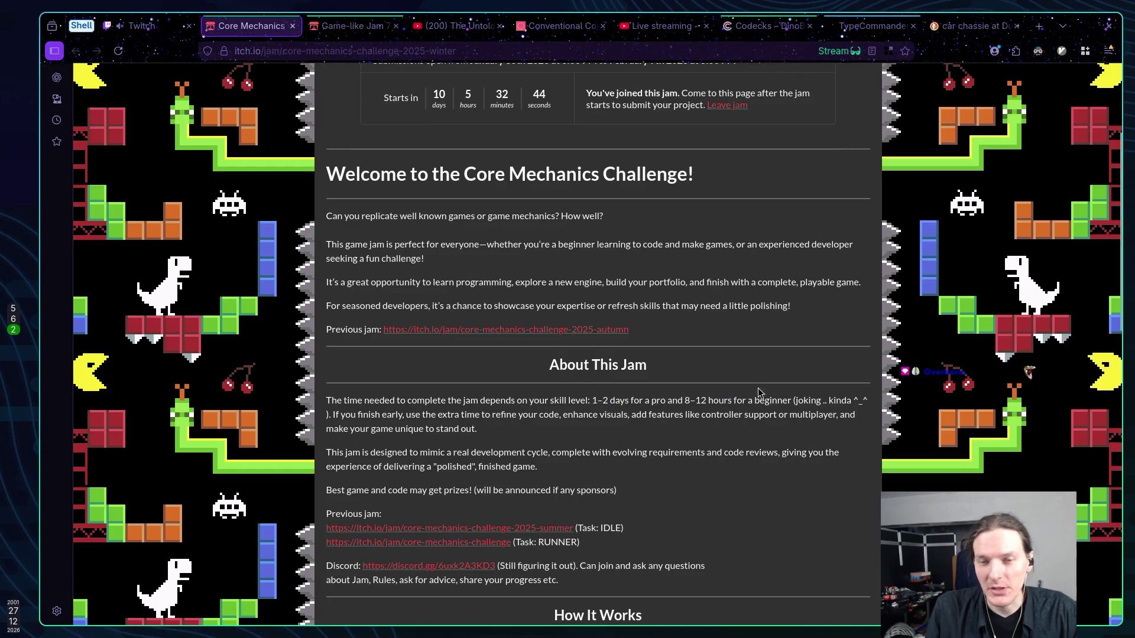
scroll(737, 362, "up", 3)
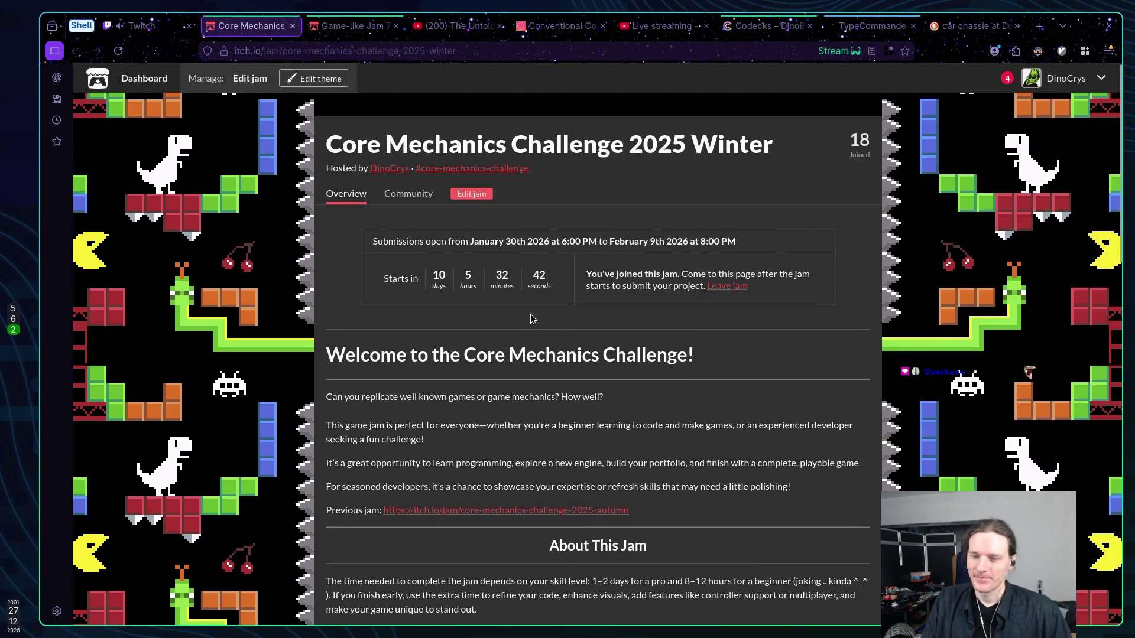
key("super+6")
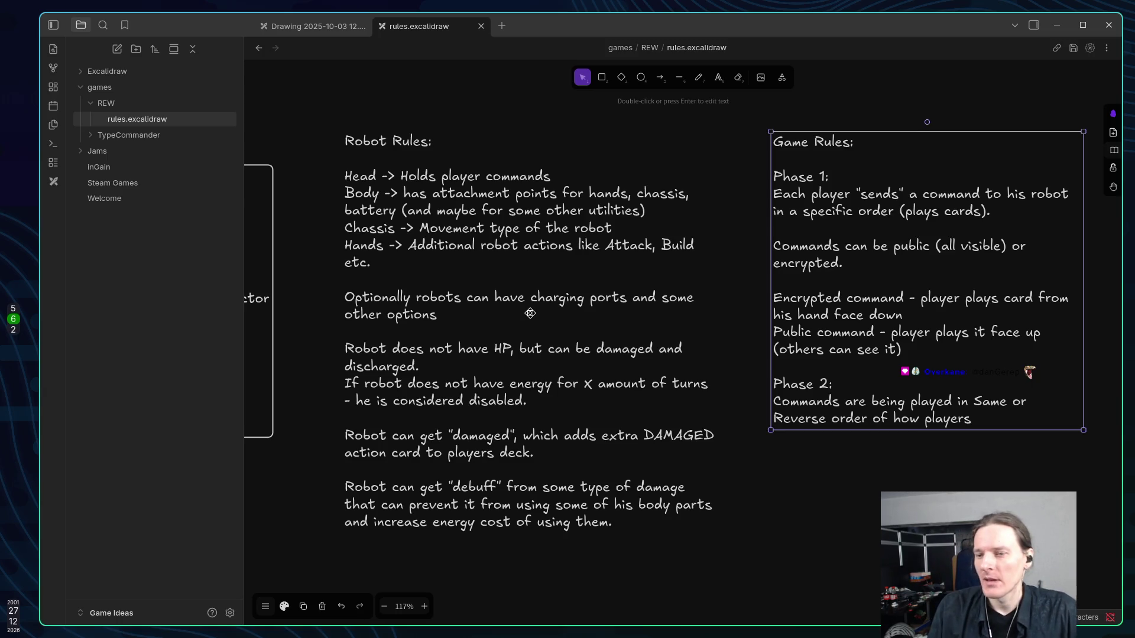
Finish the Phase 2 sentence with 'uploaded" their cards to the robot head.'.
double_click(978, 420)
left_click(978, 419)
left_click(1002, 421)
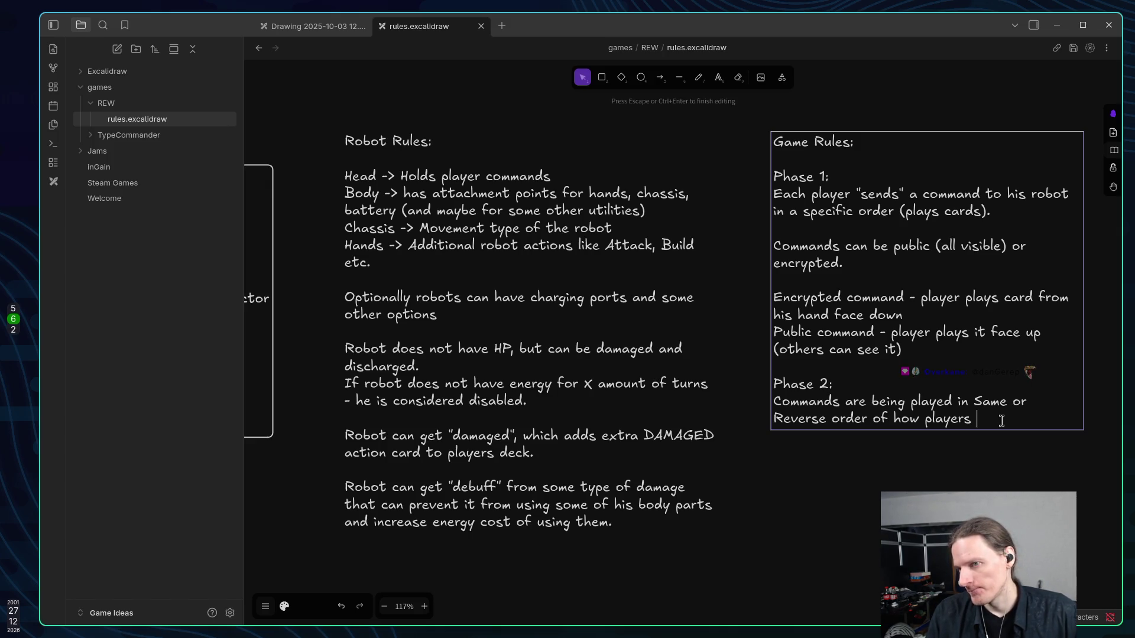
type("\"uploaded")
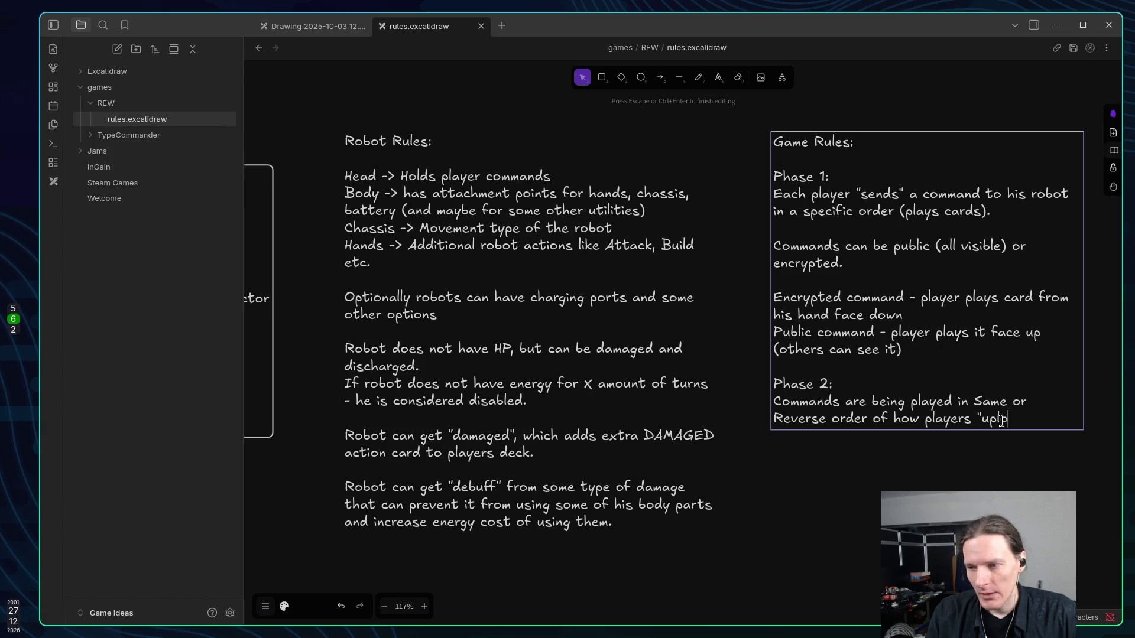
type("\" thei")
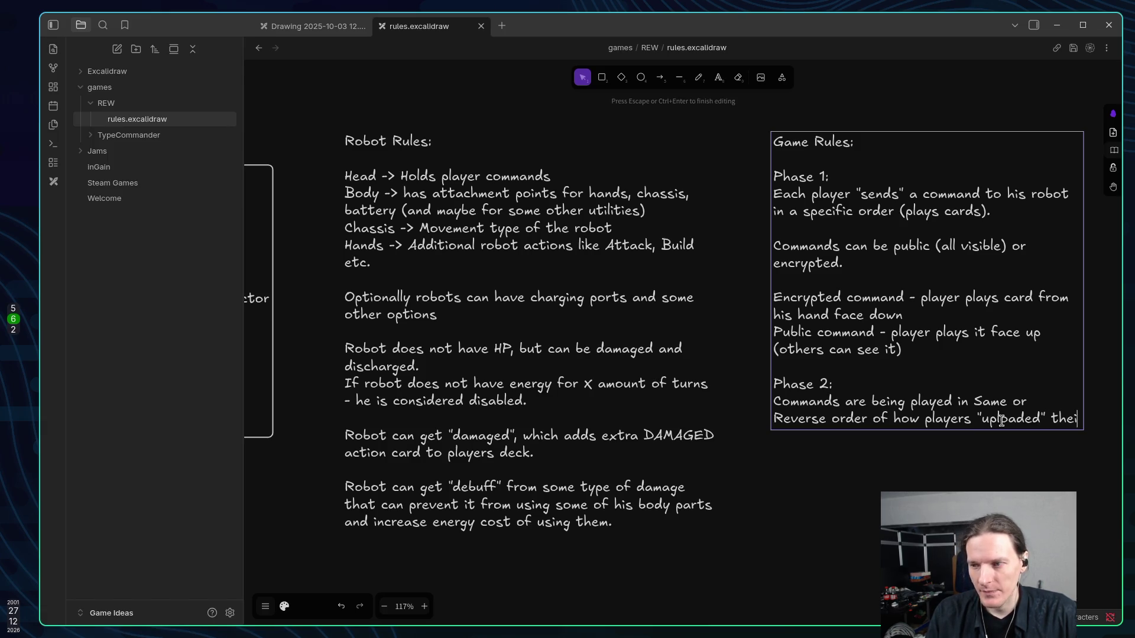
type("r car")
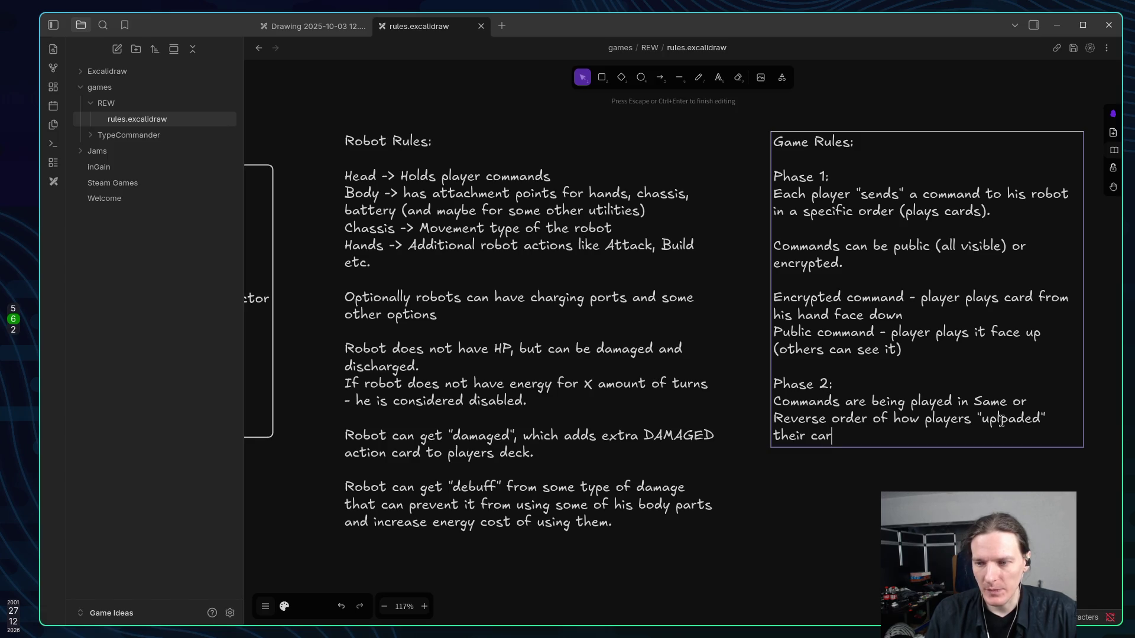
type("ds to the robot")
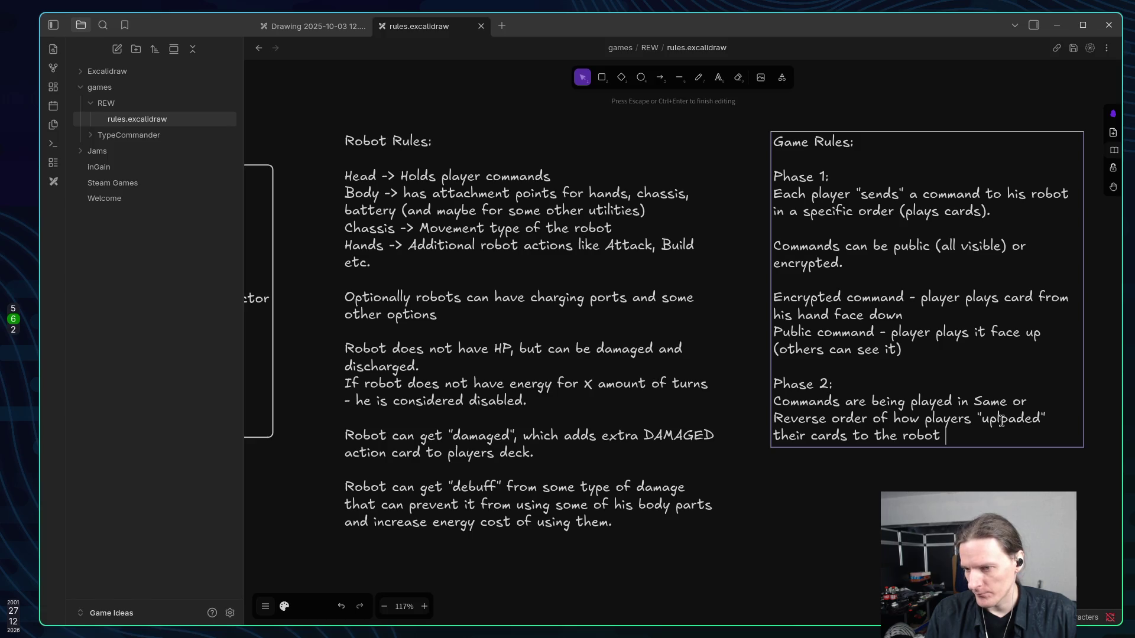
type("head")
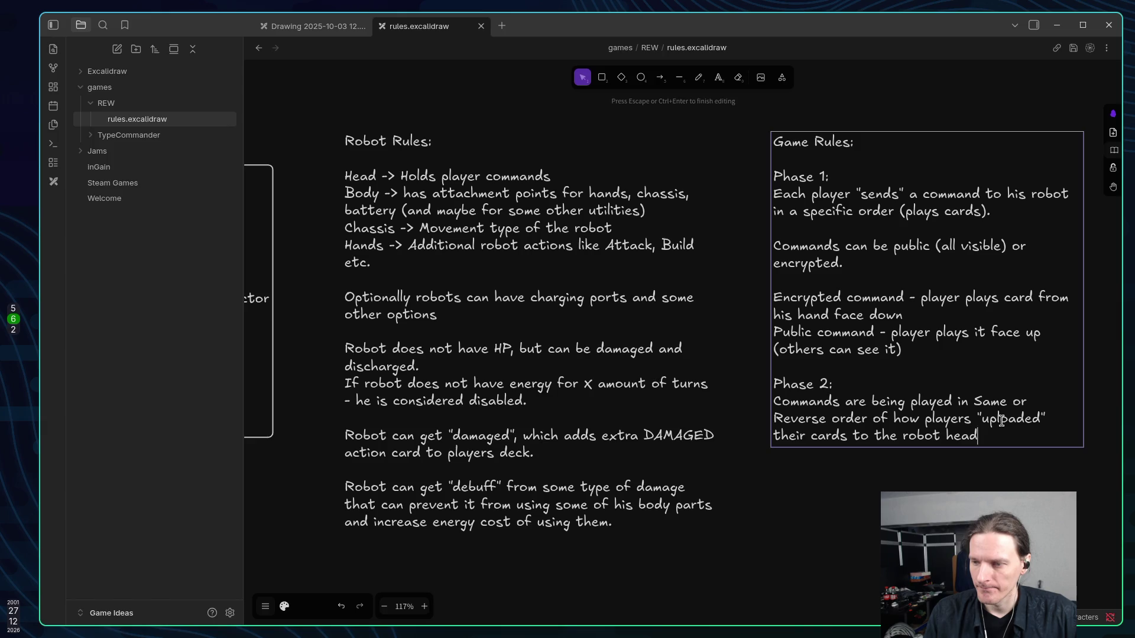
type(".")
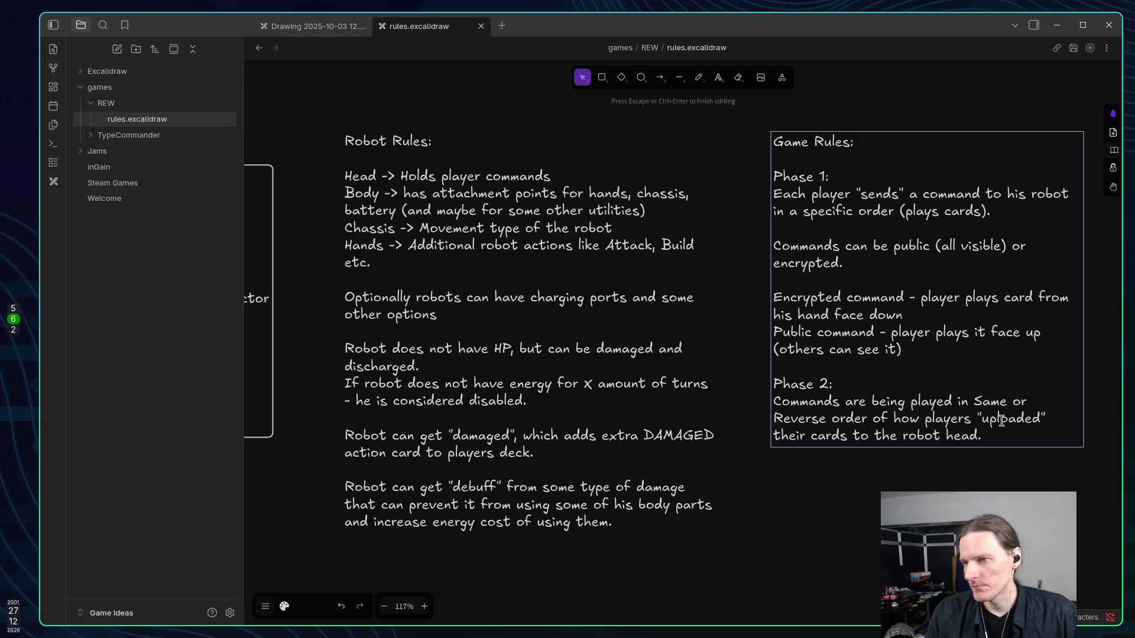
Remove the stray trailing space after Phase 1 and begin a 'Phase 3:' line.
key("Up")
key("Up")
key("Up")
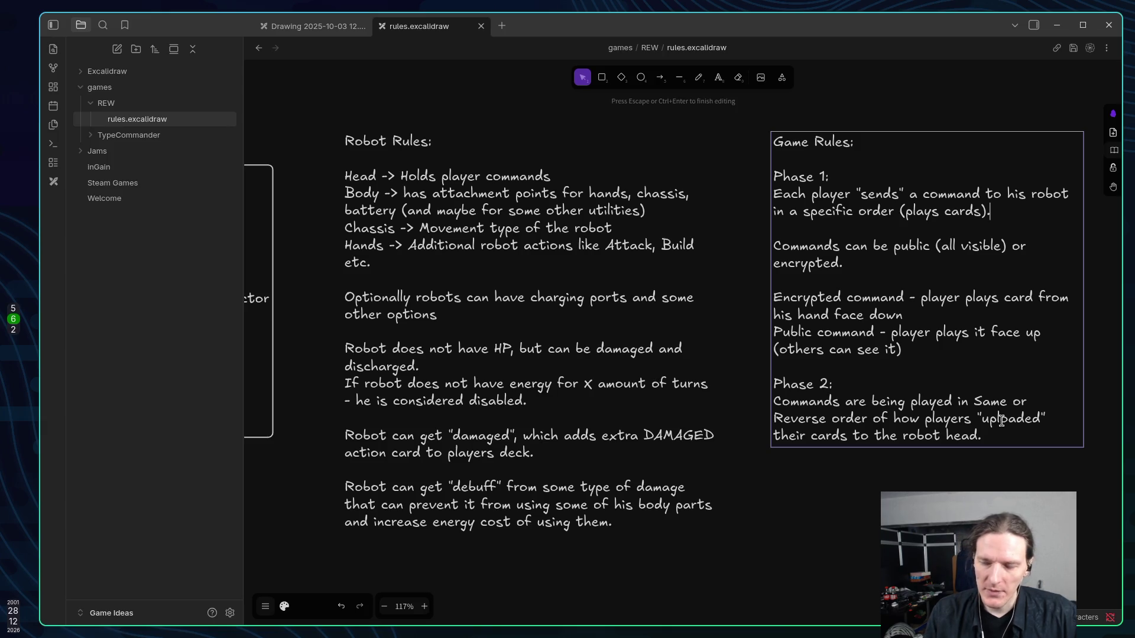
key("BackSpace")
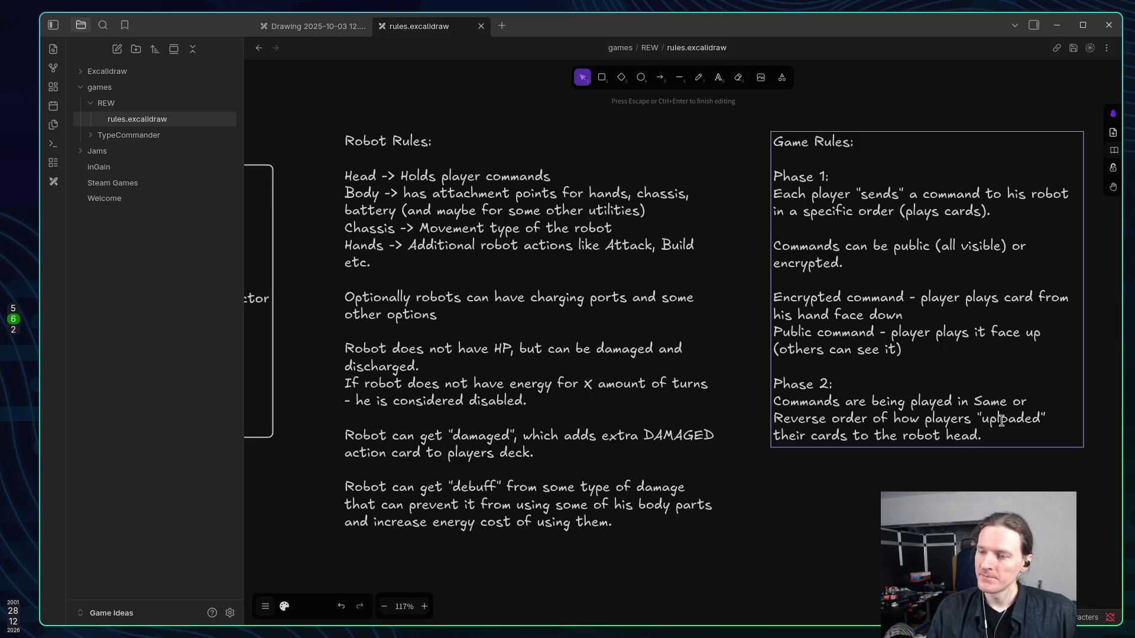
key("Return")
key("Return")
type("Phase 3")
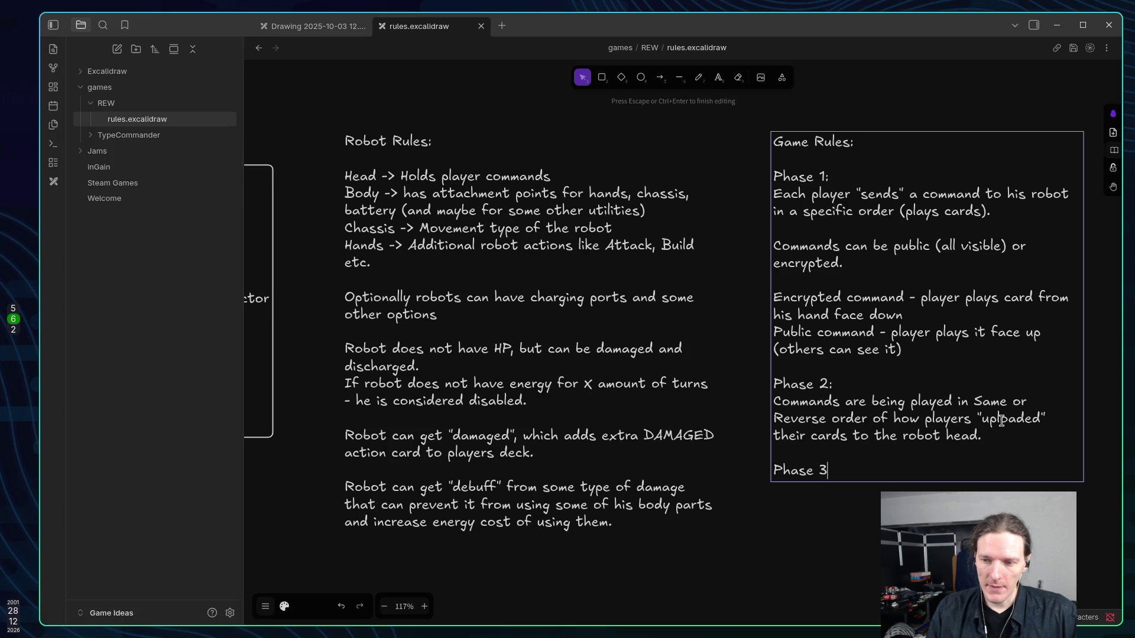
type(":")
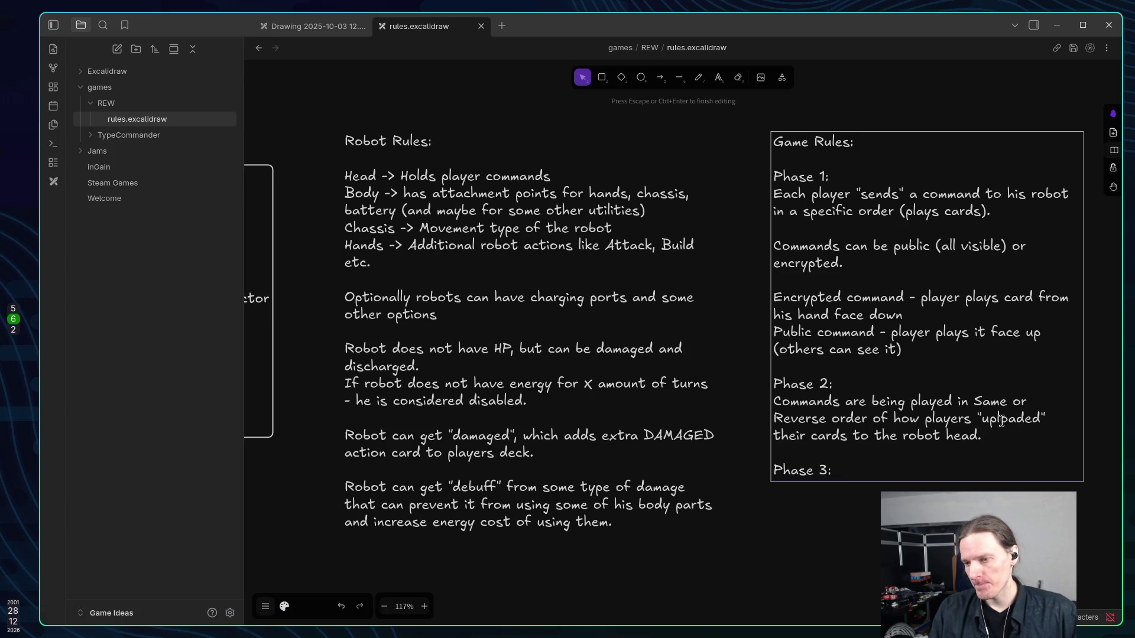
Try adding 'while' after 'robot head' in Phase 2, then restore the closing period.
key("Up")
key("Up")
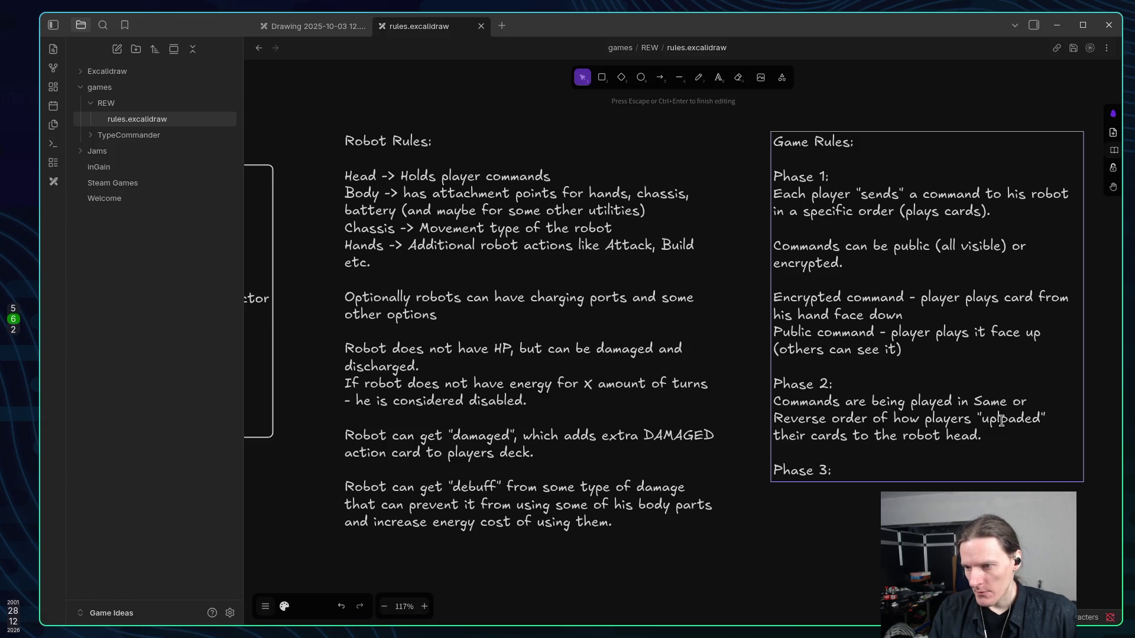
key("BackSpace")
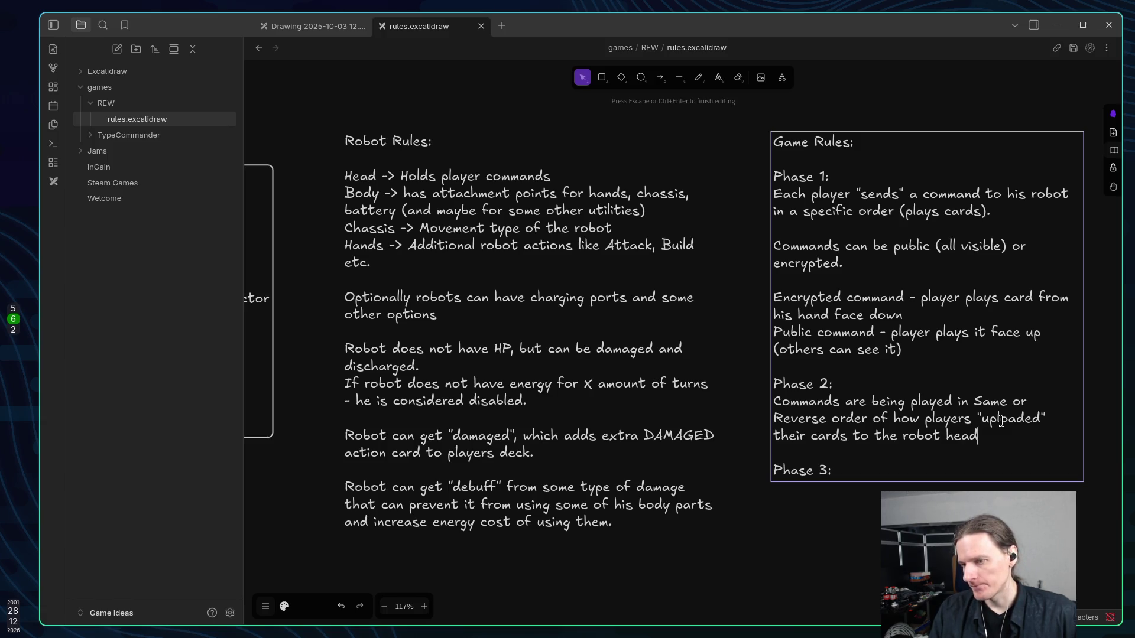
type("while")
key("BackSpace")
key("BackSpace")
key("BackSpace")
type(".")
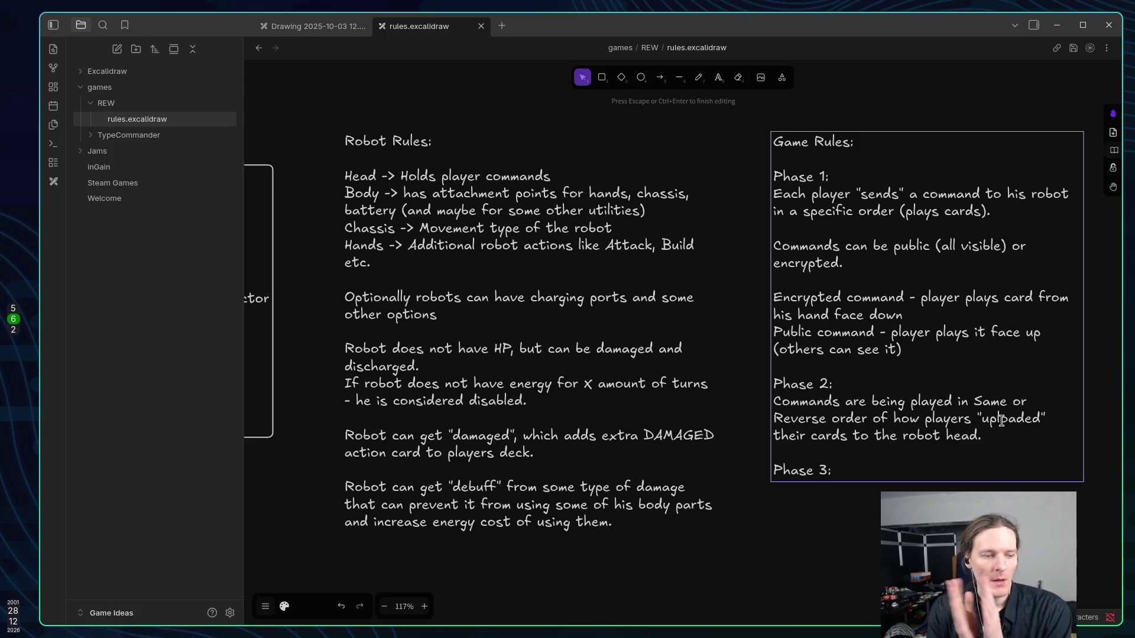
Under Phase 3, write 'Players get new commands into their hands (how to explain'.
key("Return")
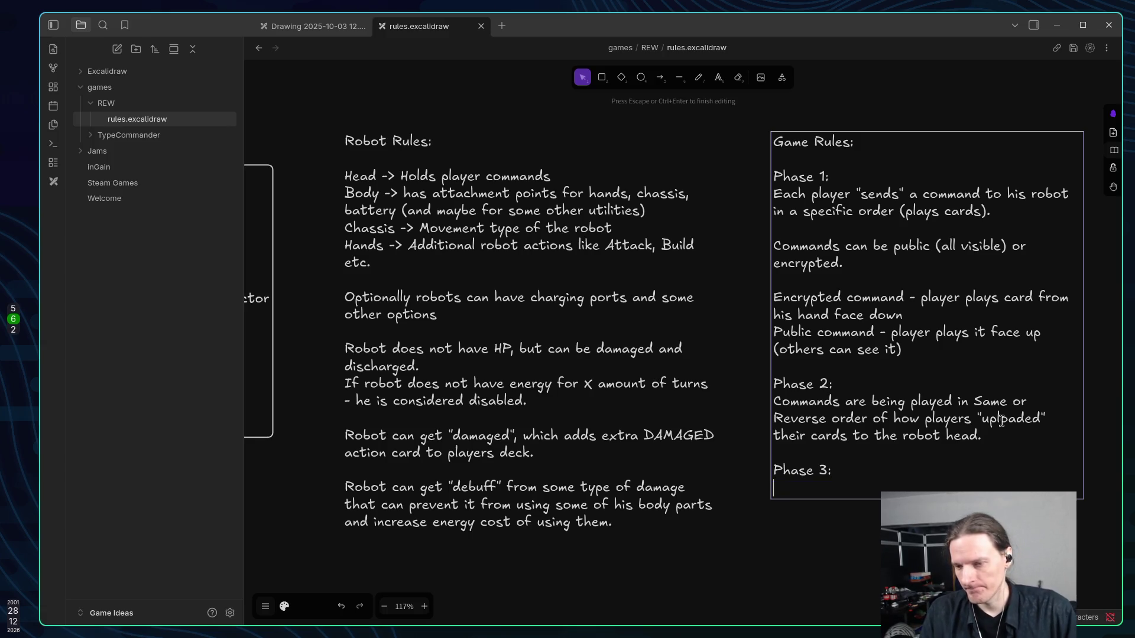
type("Player ")
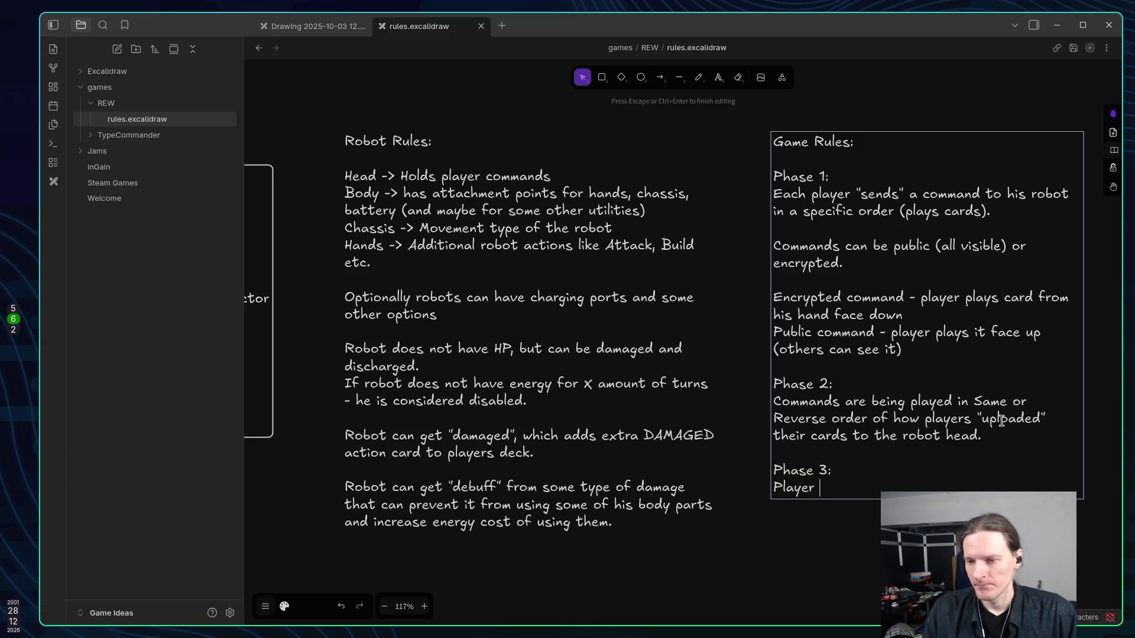
type("s g")
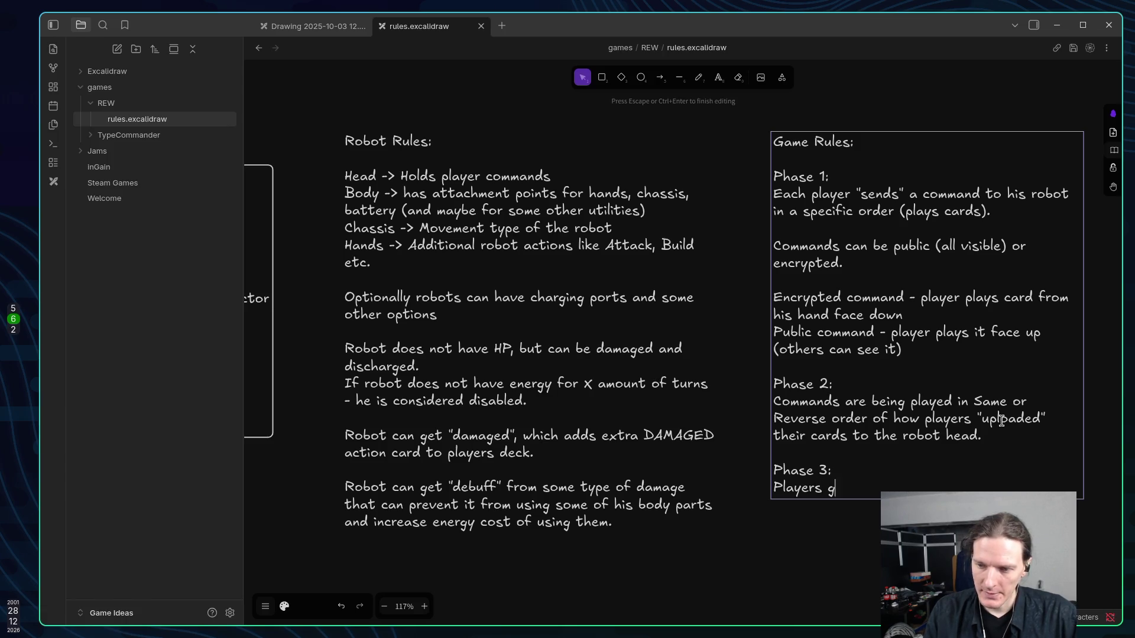
type("et new ")
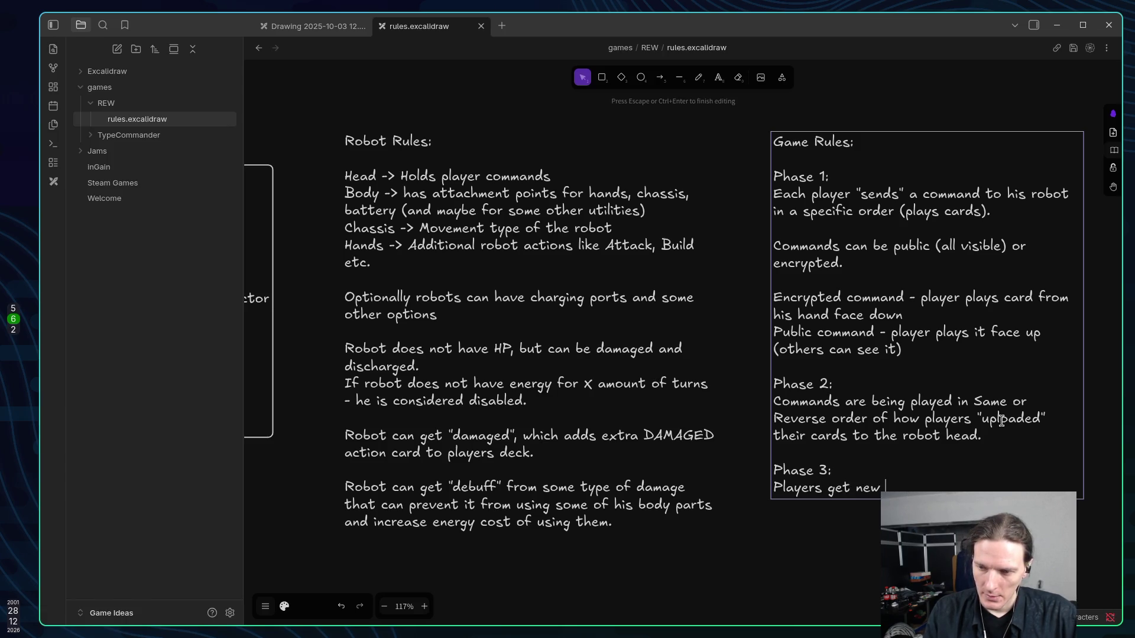
type("commands into")
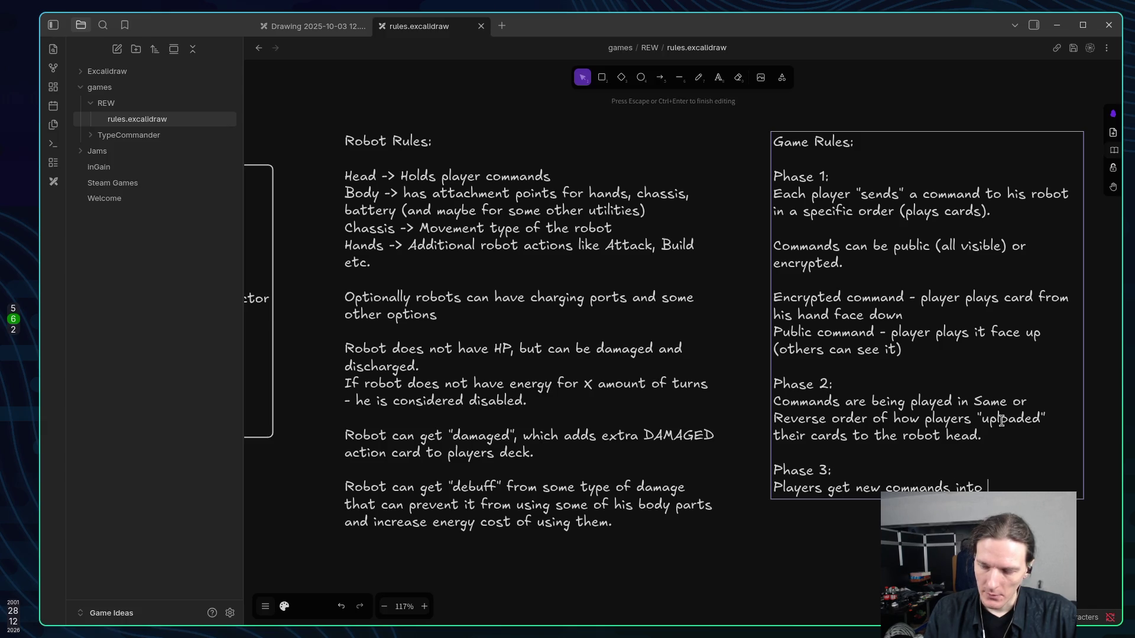
type("ands (how")
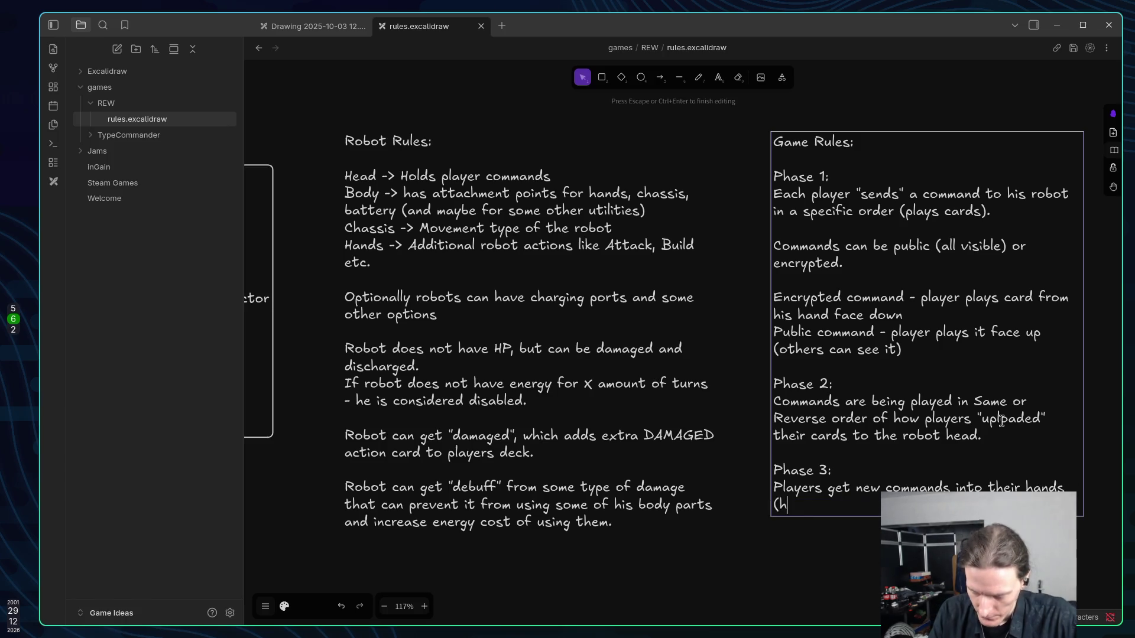
type(" to")
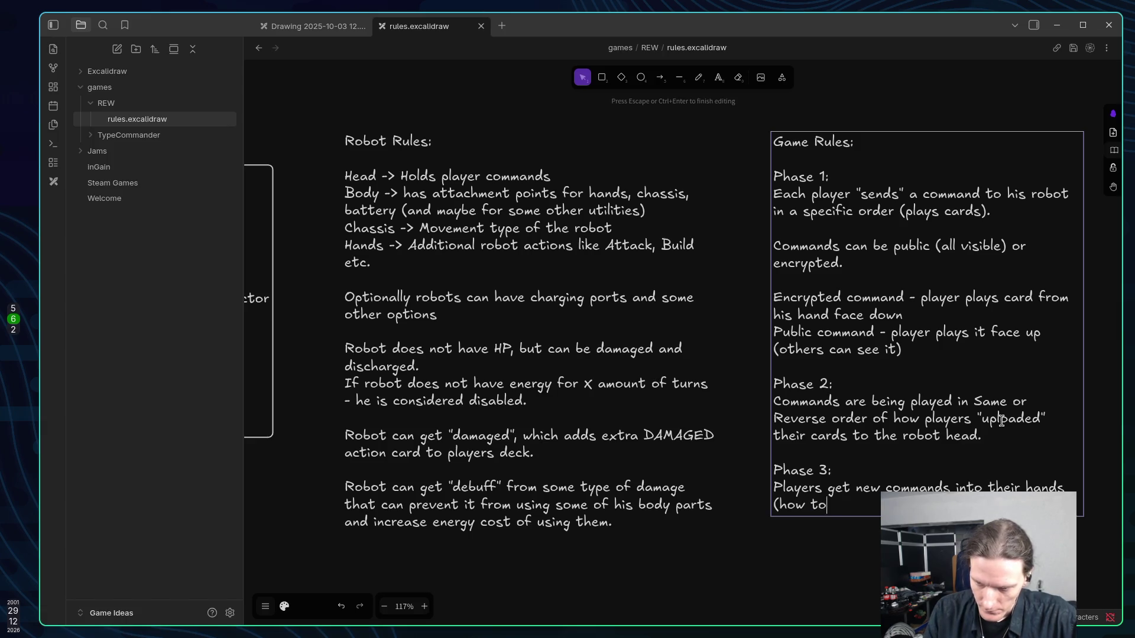
type(" explain")
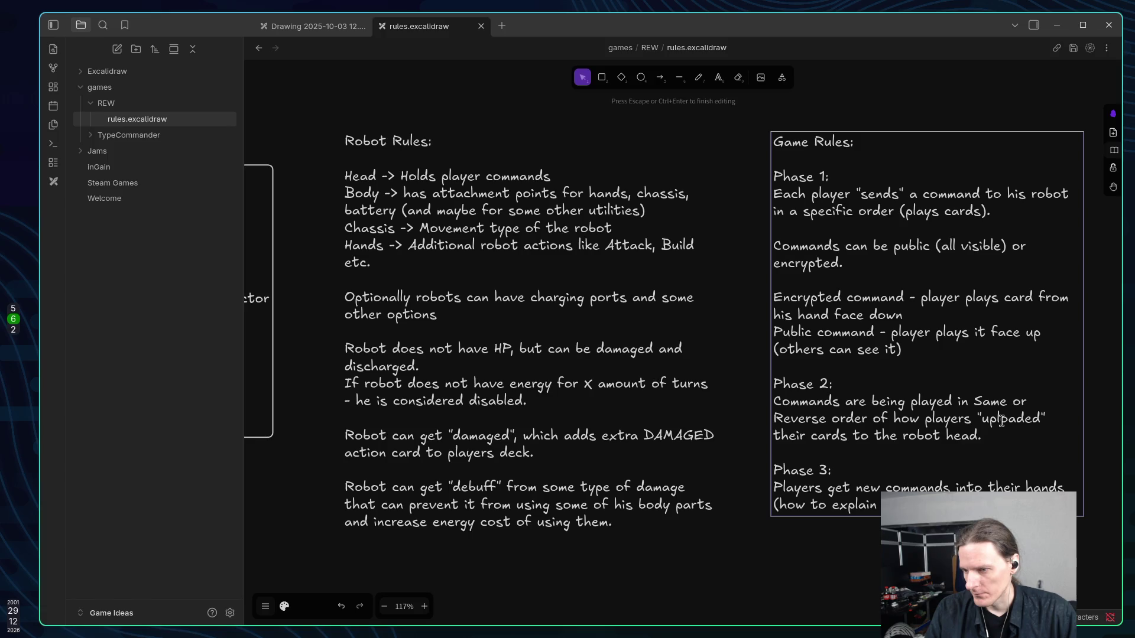
key("Return")
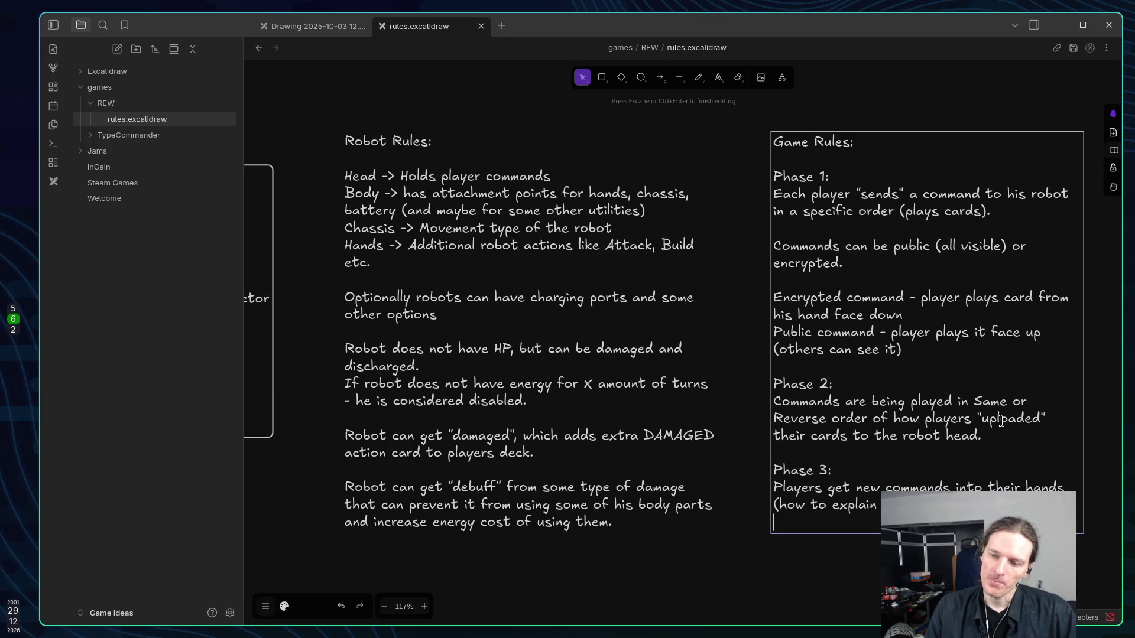
key("Up")
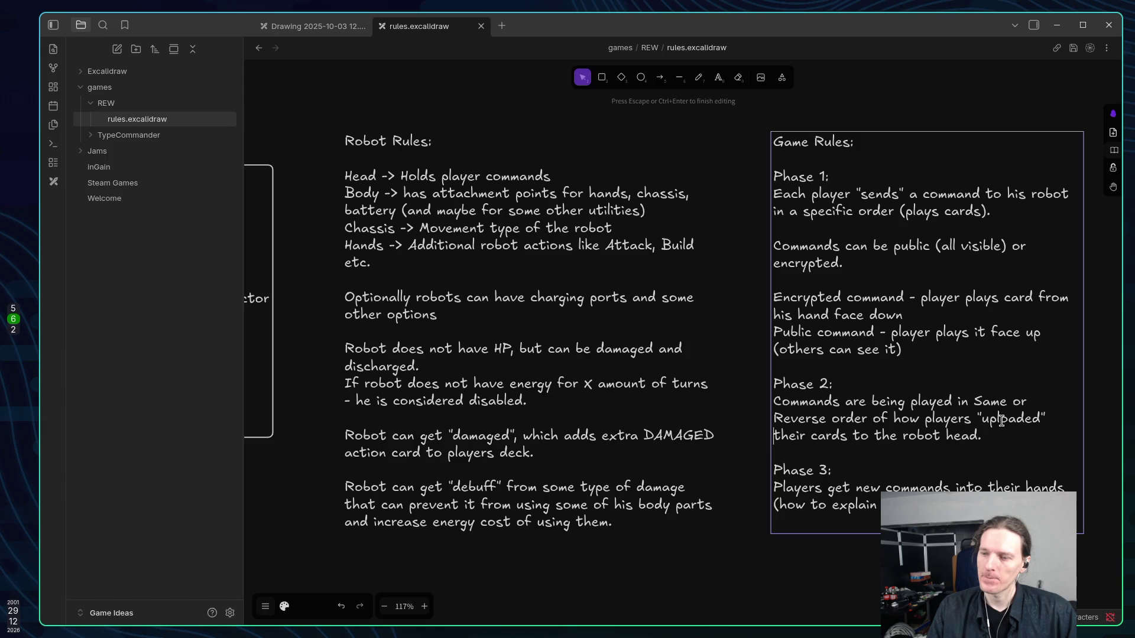
End Phase 2 with 'robot head while consuming the commands energy cost.' and exit text editing.
key("BackSpace")
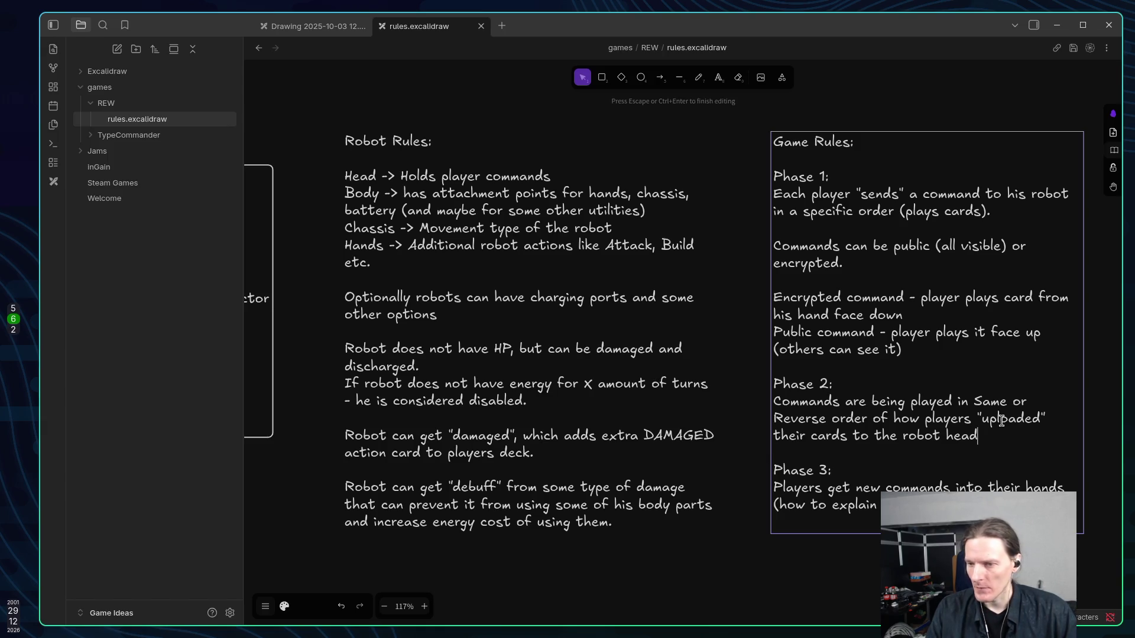
type(" while con")
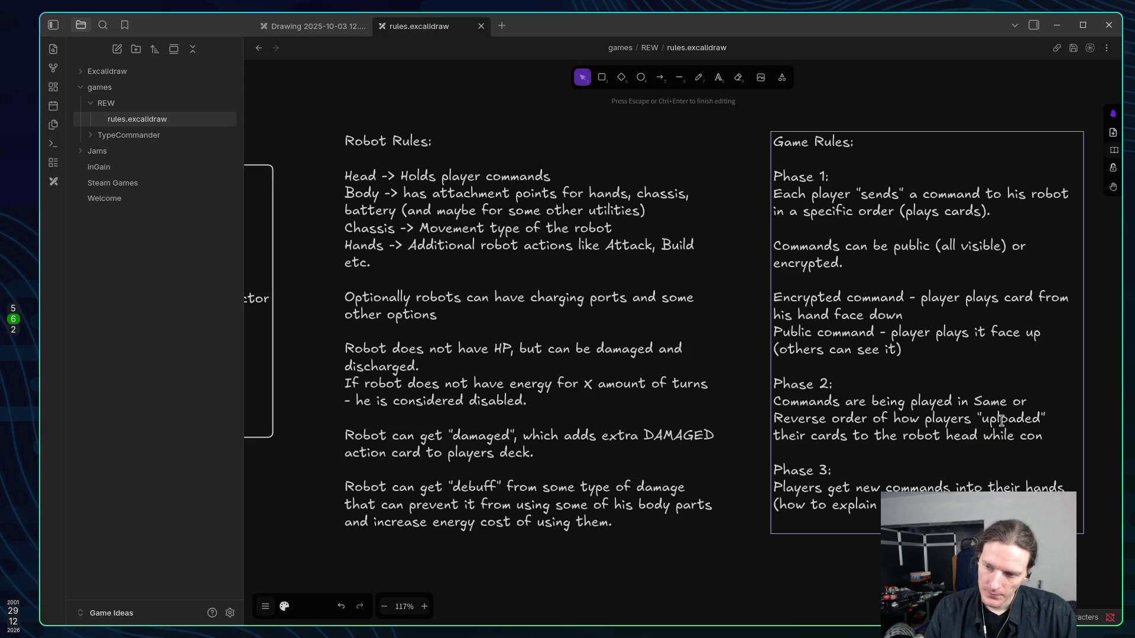
type("sumi")
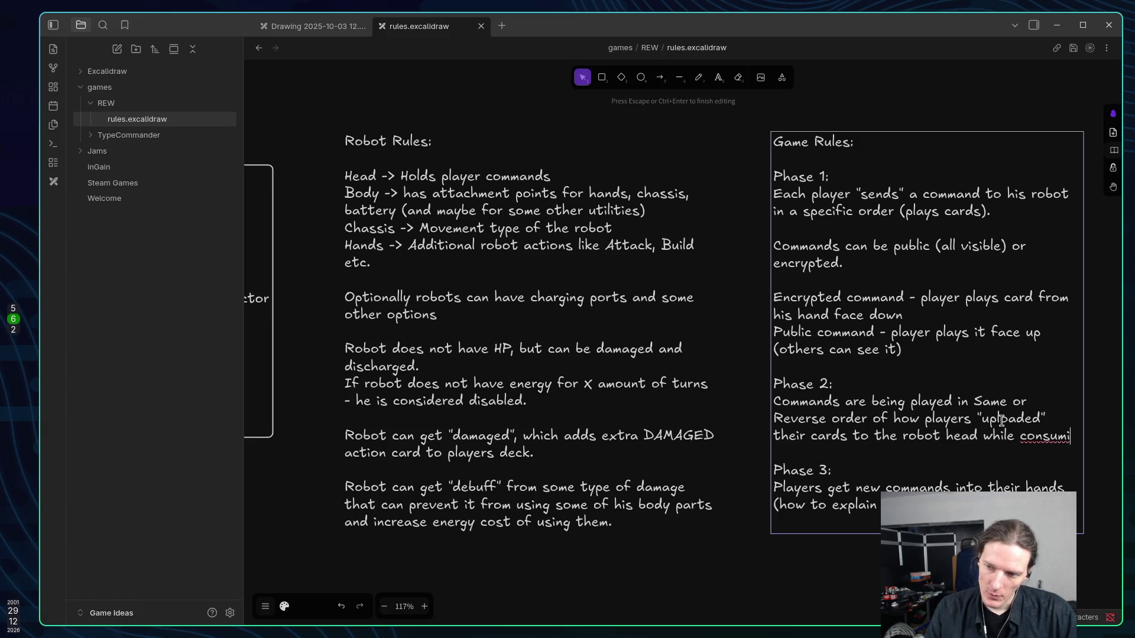
type("ng the con")
key("BackSpace")
key("BackSpace")
key("BackSpace")
type("commands energy cost")
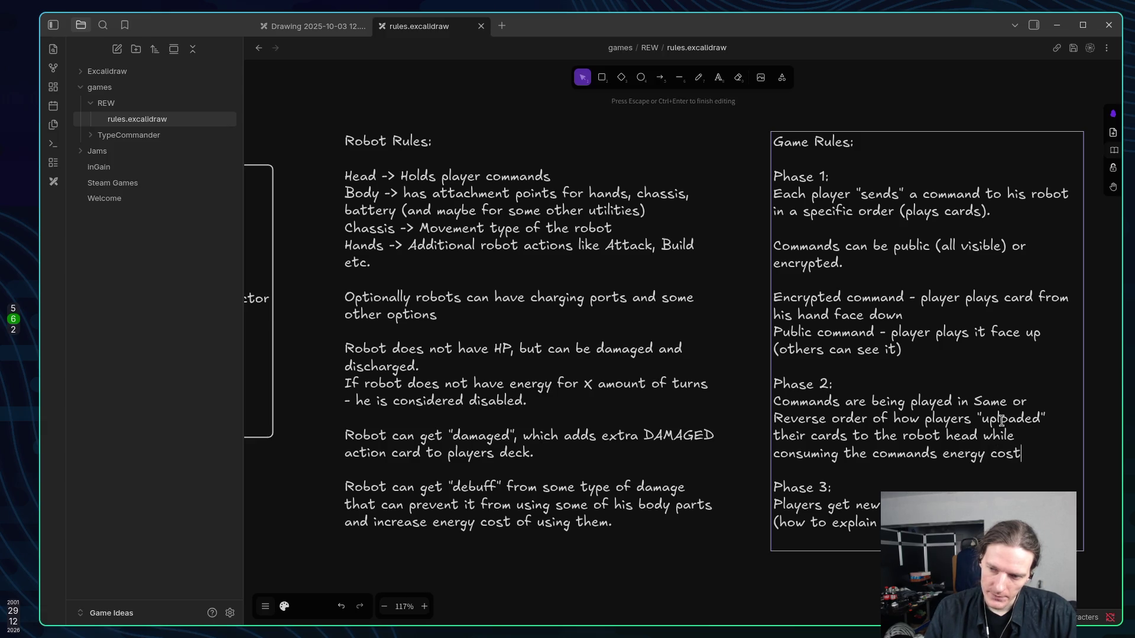
type(".")
key("Escape")
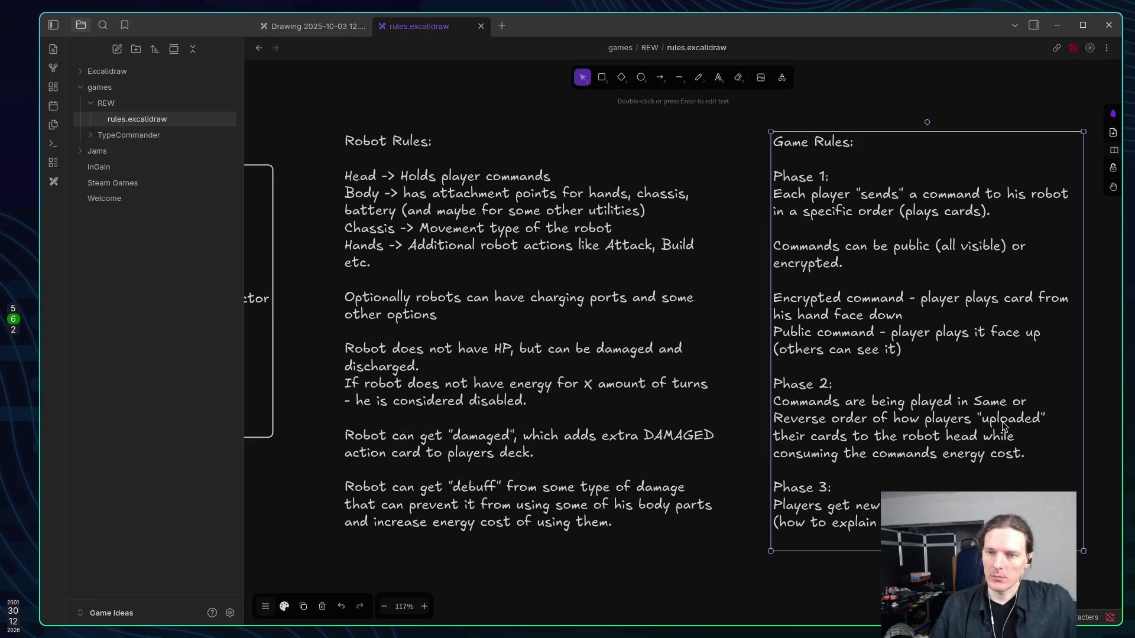
mouse_move(928, 435)
left_mouse_down()
mouse_move(735, 422)
mouse_move(947, 434)
left_mouse_up()
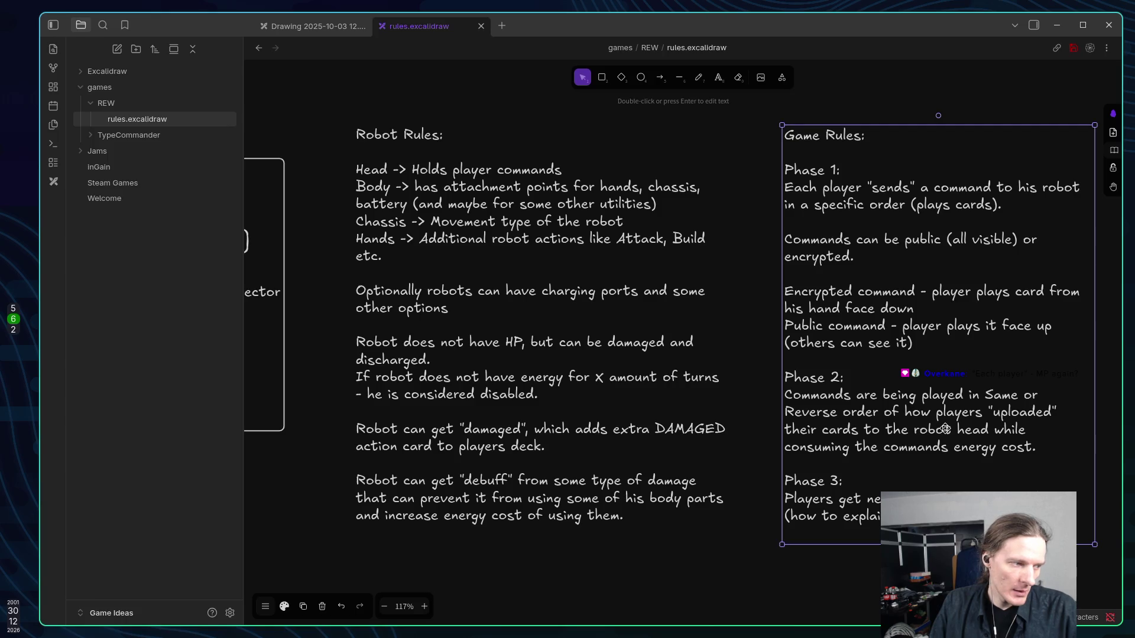
left_click_drag(945, 428, 935, 426)
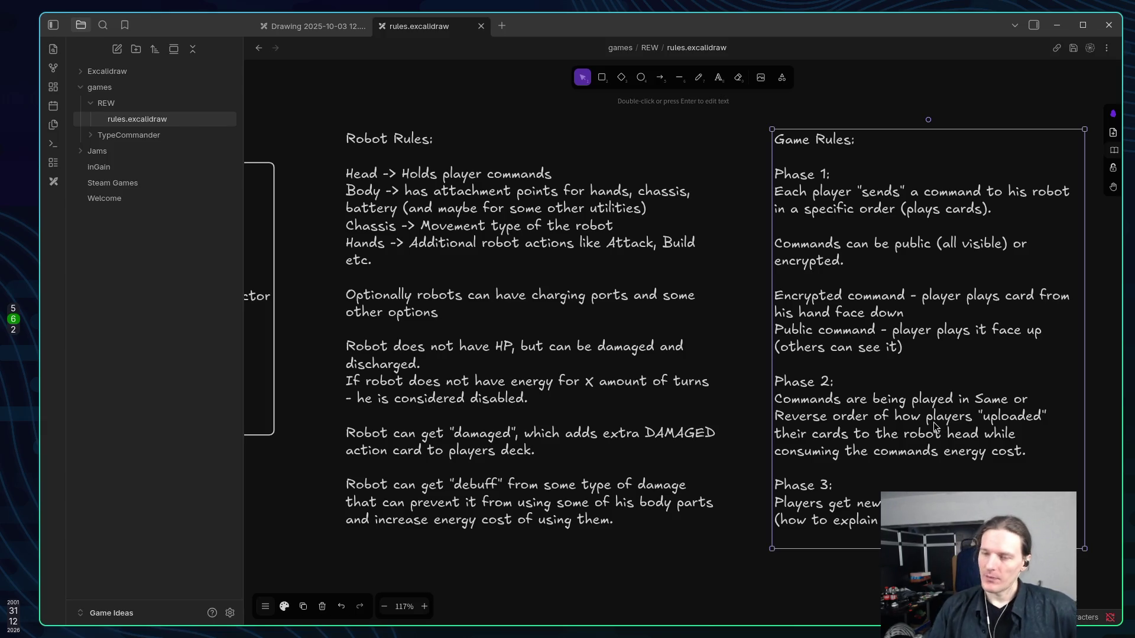
Pan the canvas over to the robot diagram to review it, then back to the rules.
left_click_drag(743, 381, 919, 378)
scroll(860, 364, "left", 2)
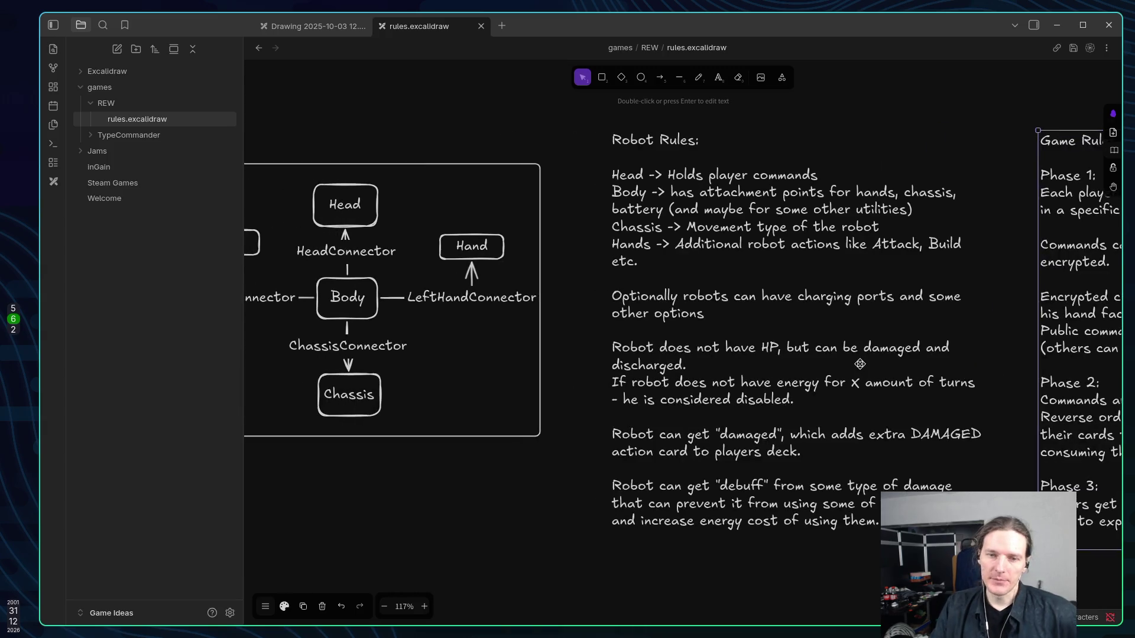
scroll(856, 363, "left", 3)
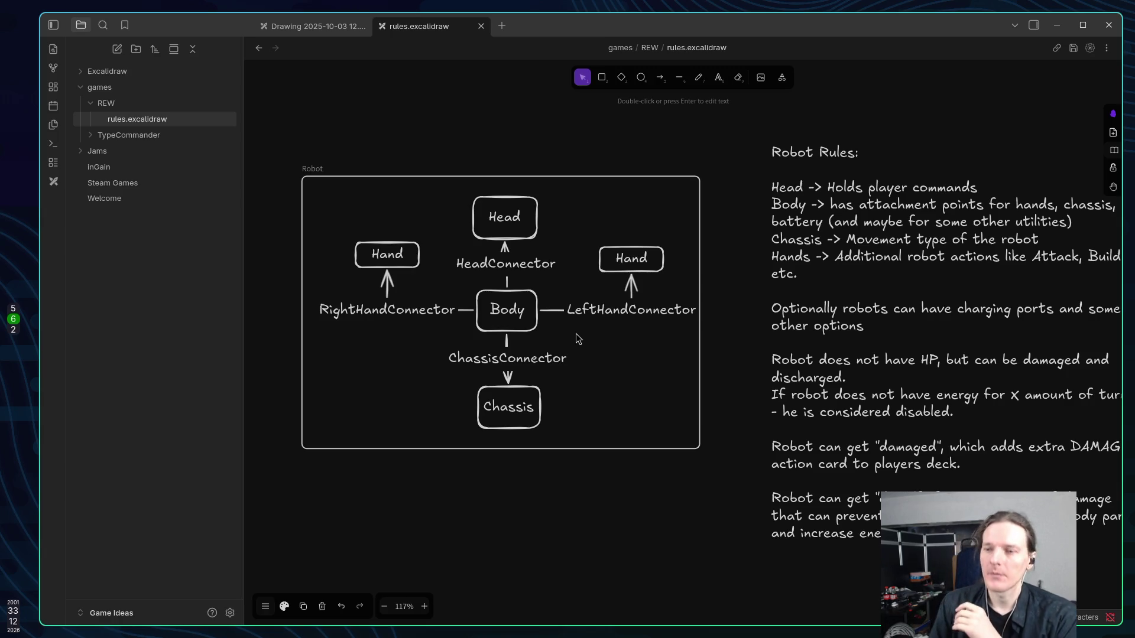
scroll(759, 308, "right", 6)
scroll(759, 308, "right", 5)
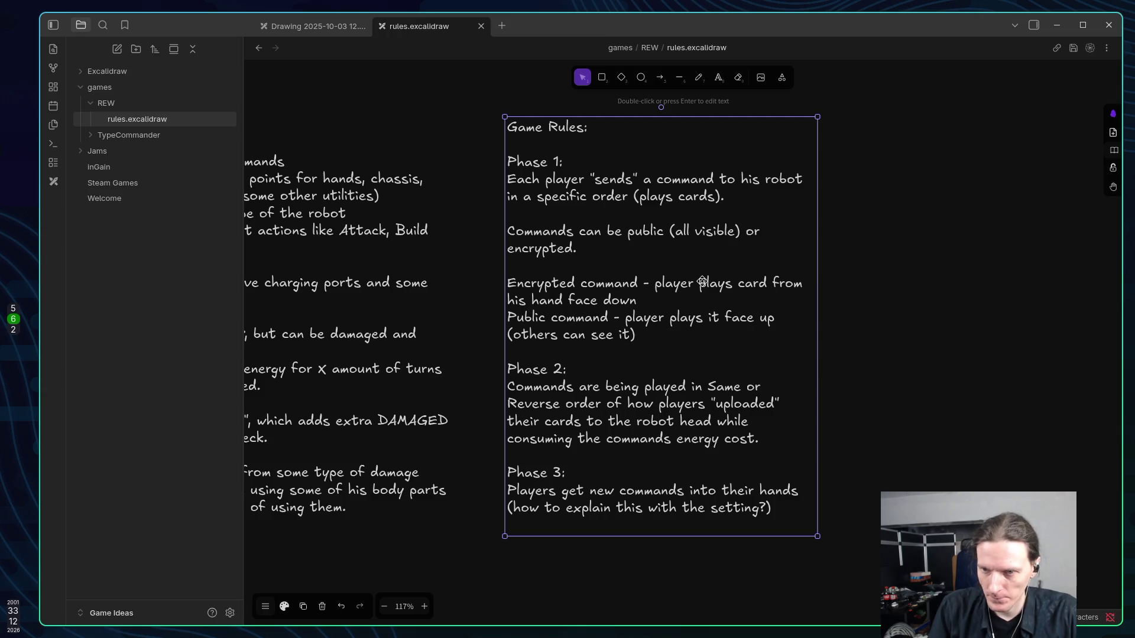
scroll(706, 253, "right", 1)
scroll(707, 252, "right", 1)
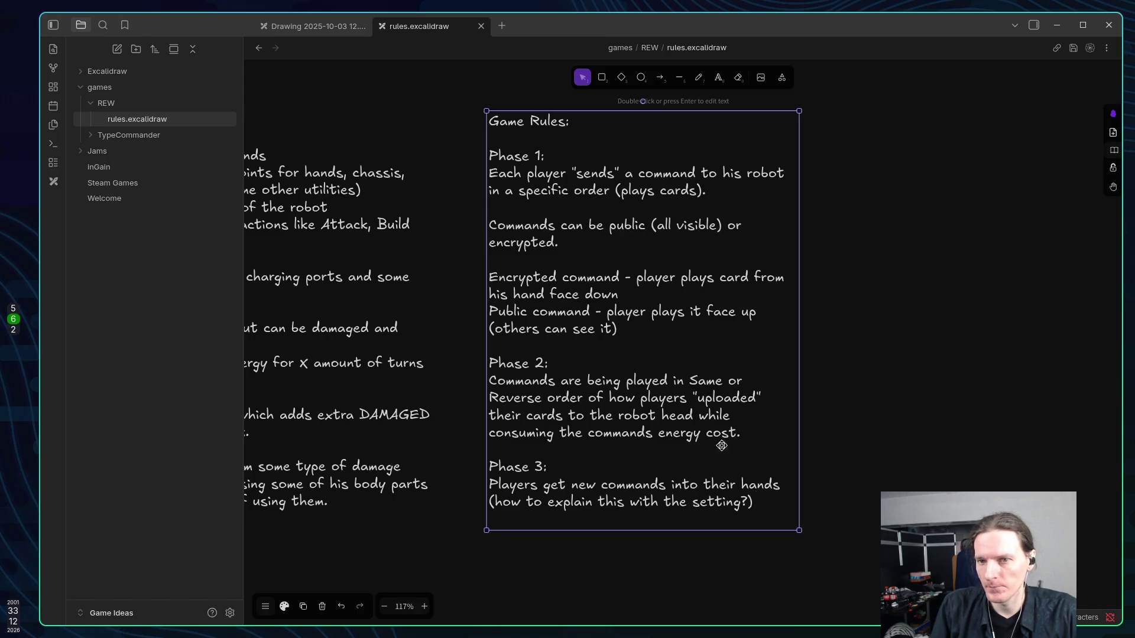
Reopen the Game Rules text and insert a blank line after 'Game Rules:'.
double_click(590, 122)
left_click(598, 124)
key("Return")
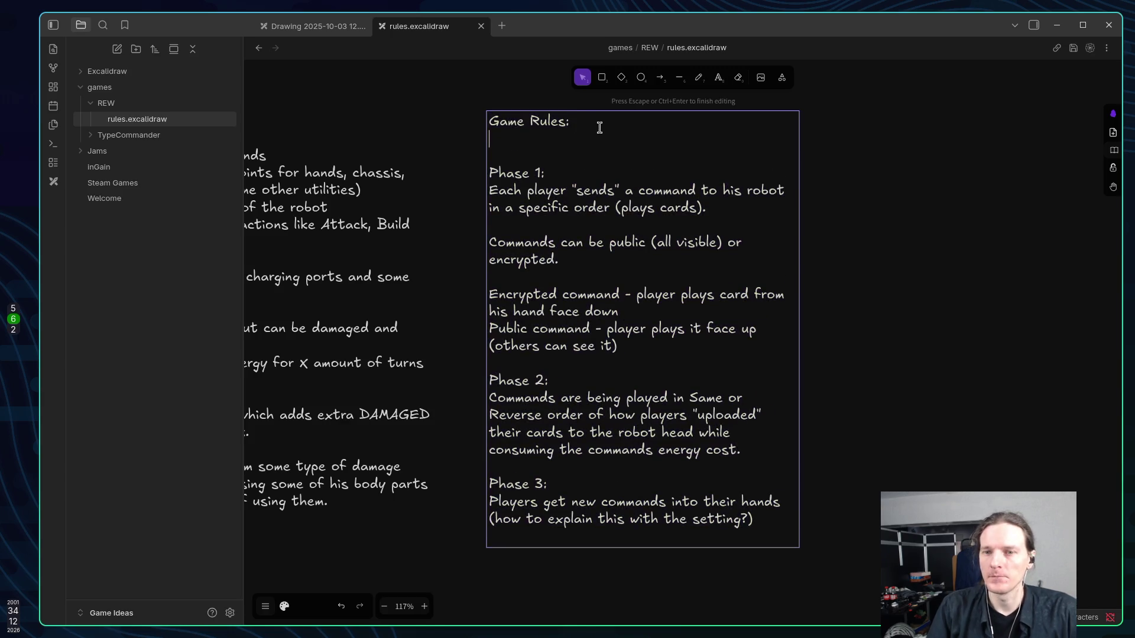
Begin a Rounds paragraph: 'Rounds - set of phases. Each round can dictate'.
key("Return")
type("Rounds")
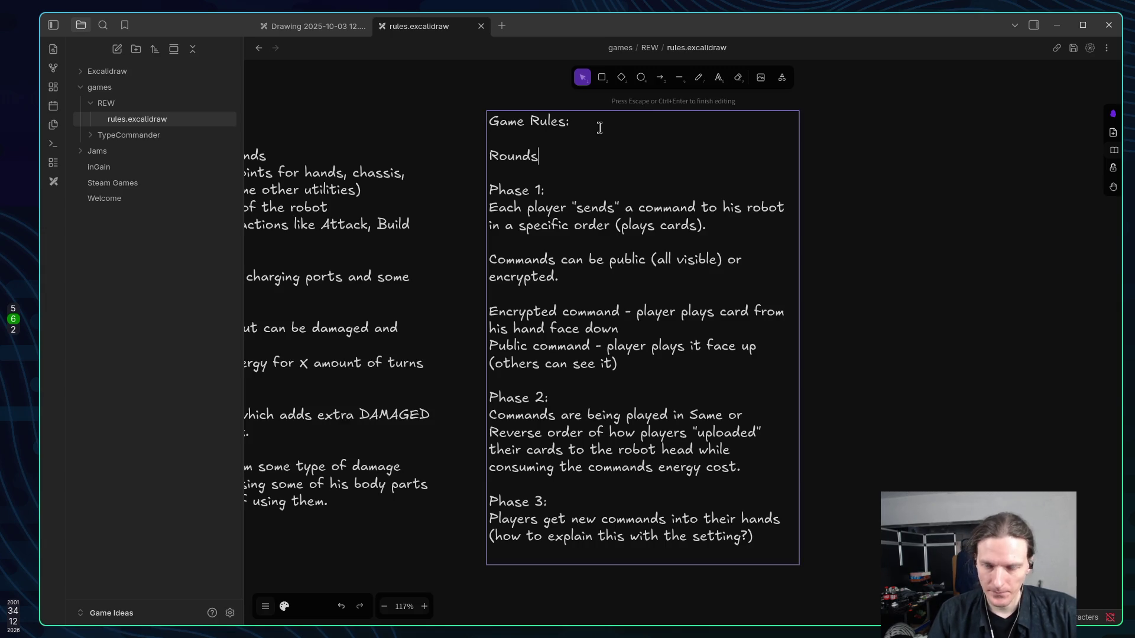
type(" - set")
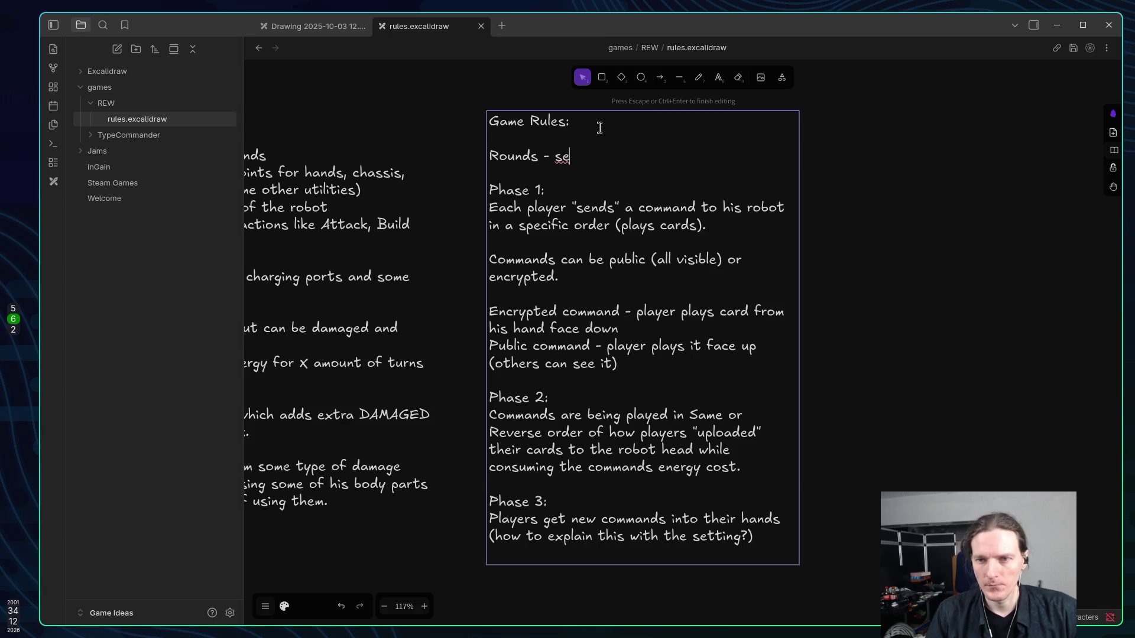
type(" of ")
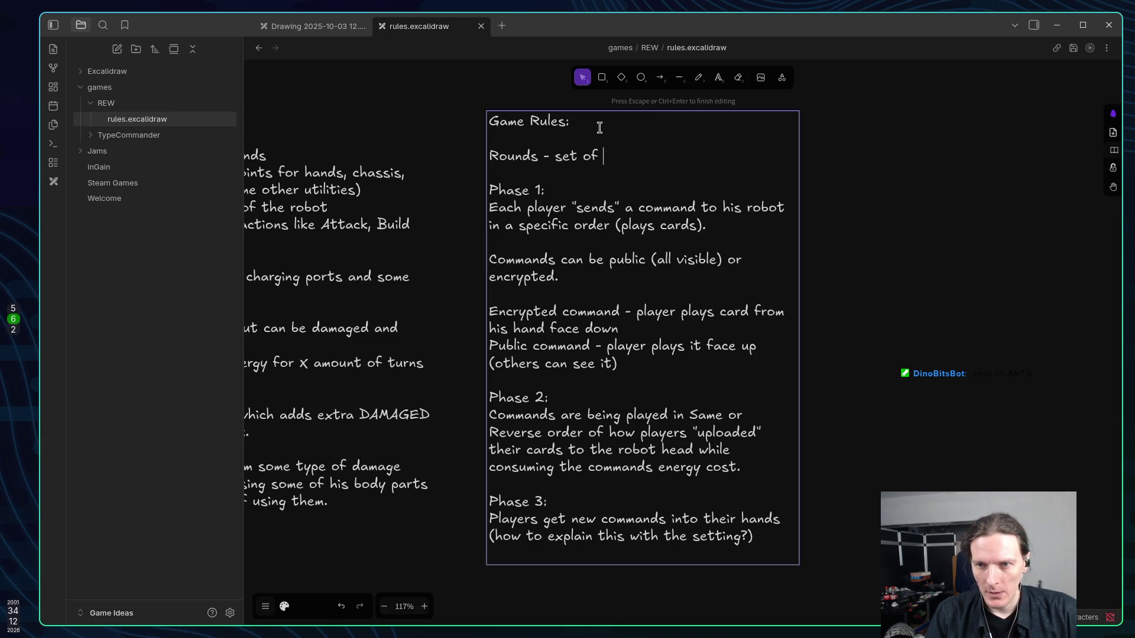
type("phases. Each ")
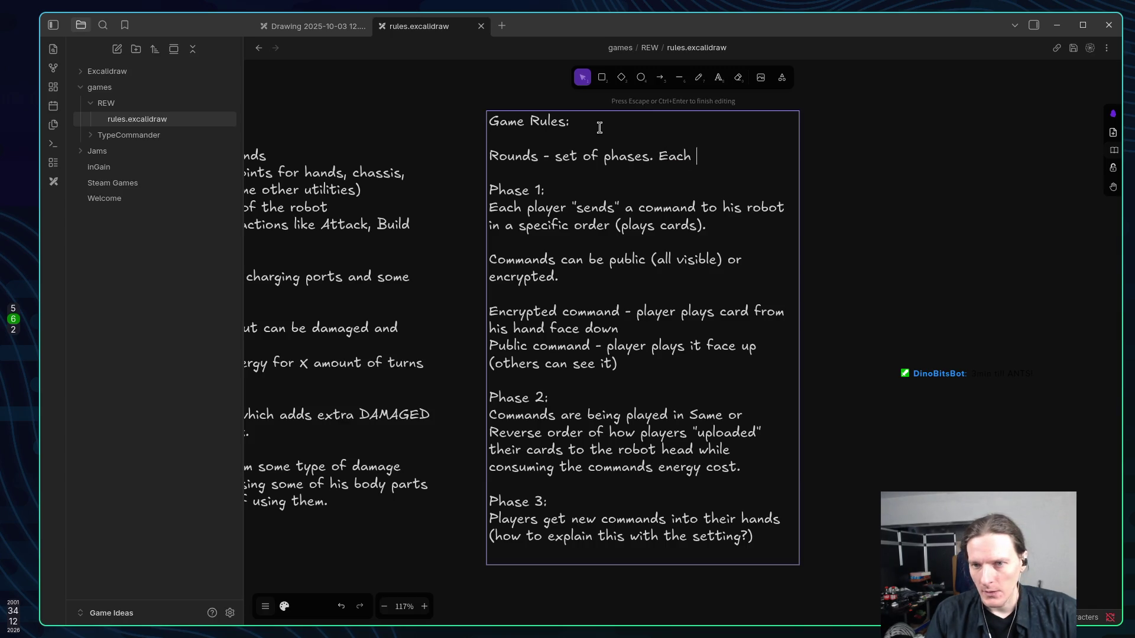
type("round ")
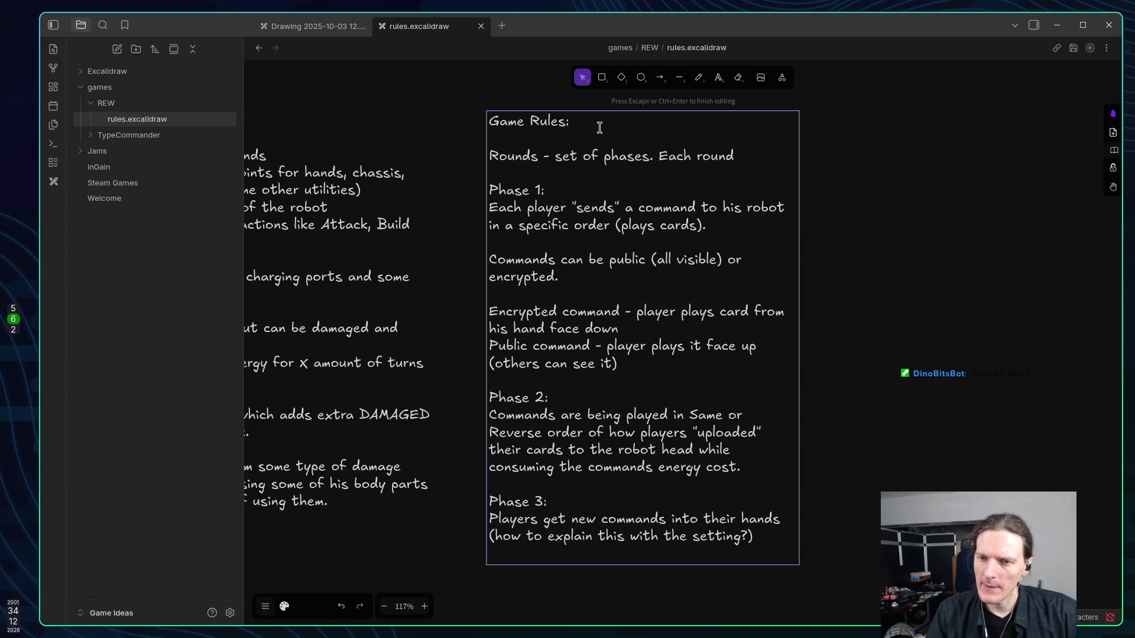
type("dicta")
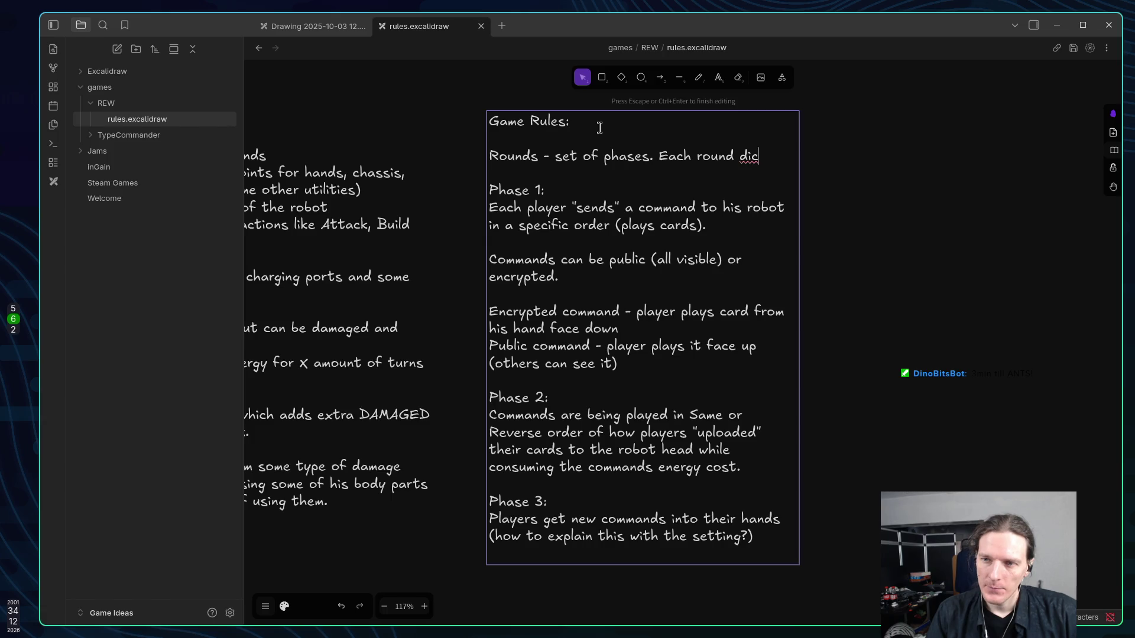
key("BackSpace")
key("BackSpace")
key("BackSpace")
type("can ")
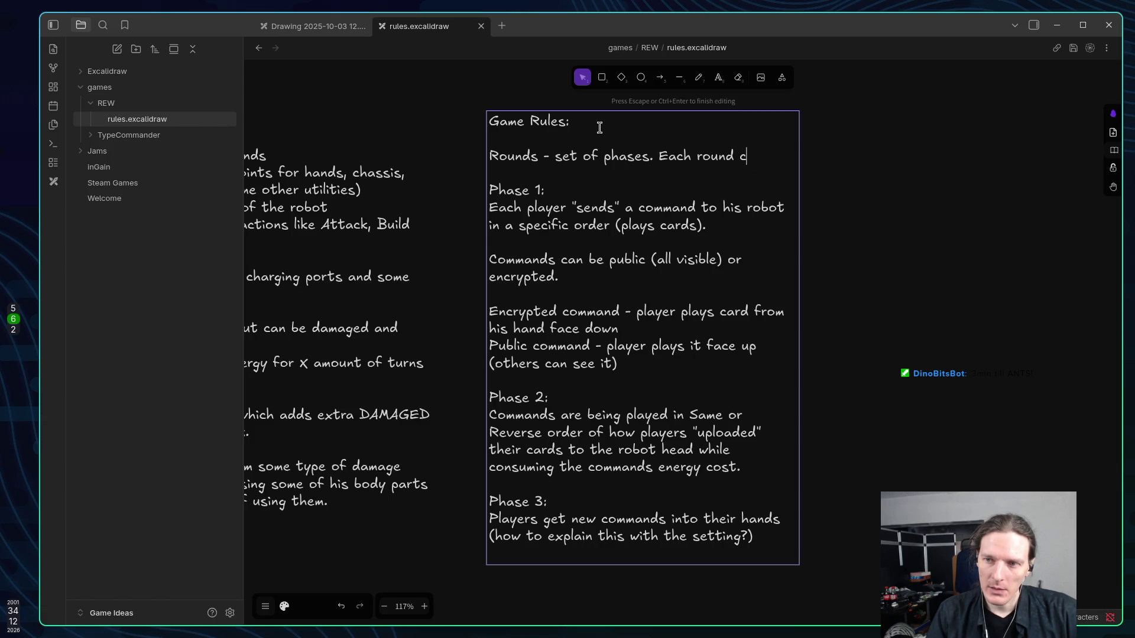
type("di")
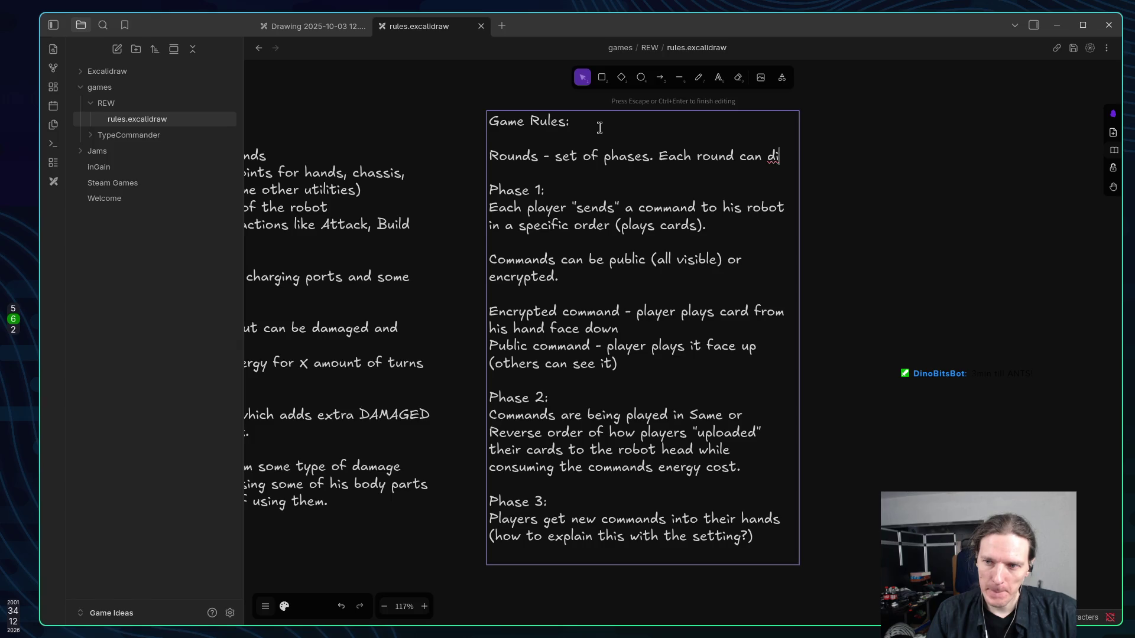
type("ctate fi")
key("BackSpace")
key("BackSpace")
type("different ")
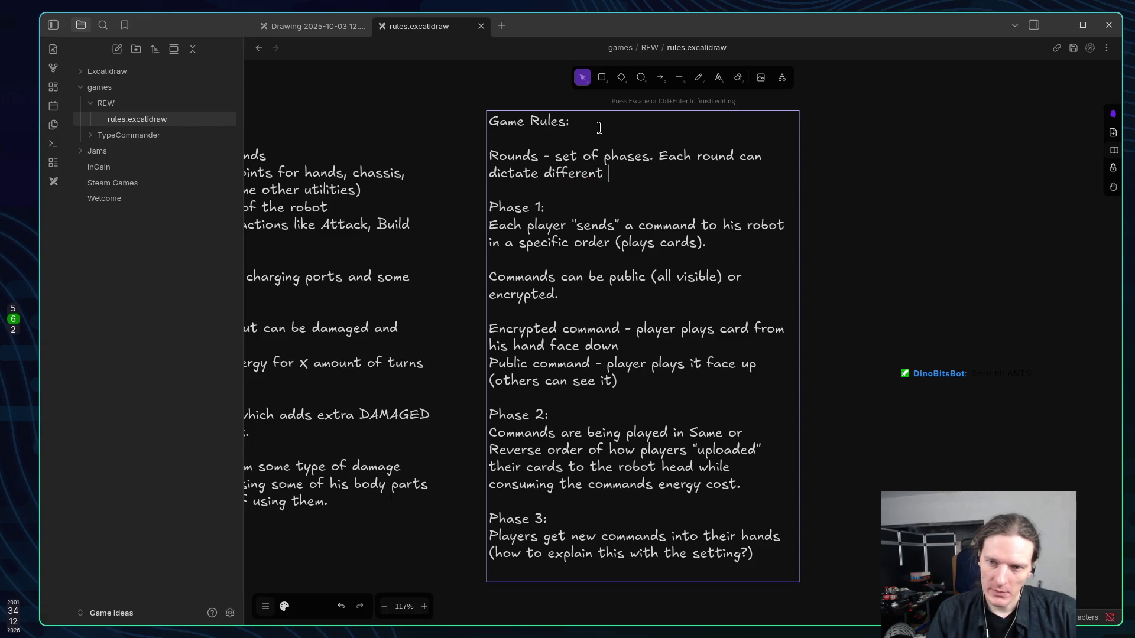
type("a")
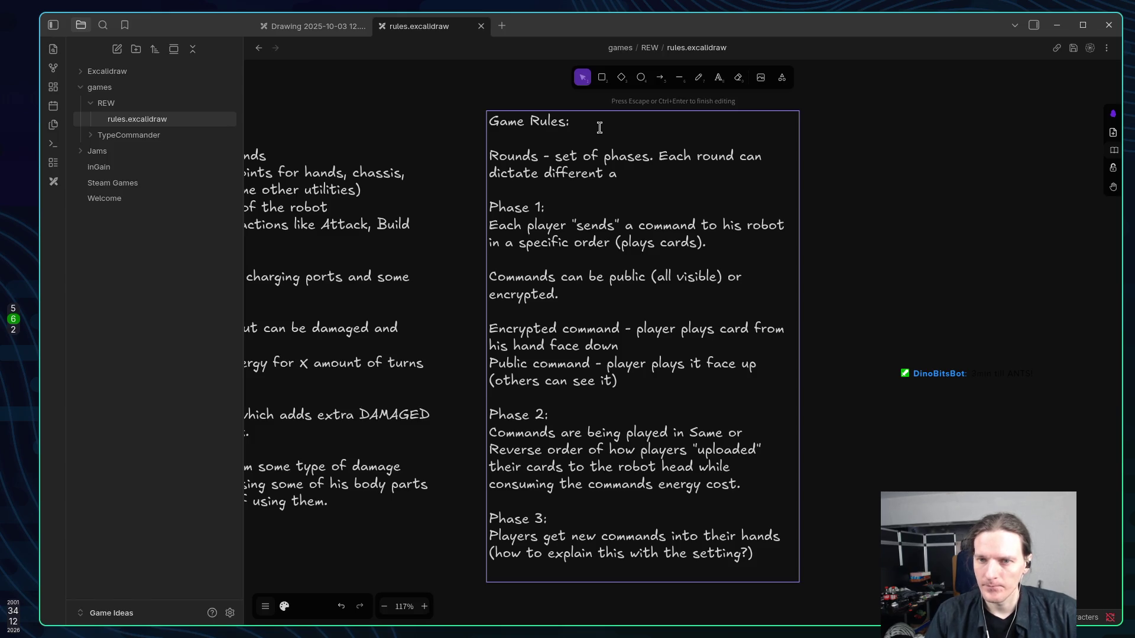
key("BackSpace")
key("ctrl+BackSpace")
Continue with 'additional rules, like "Encryption failed" - and all played commands are public.'.
type("additional ")
type("rules, bu")
key("BackSpace")
key("BackSpace")
type("like \"Encr")
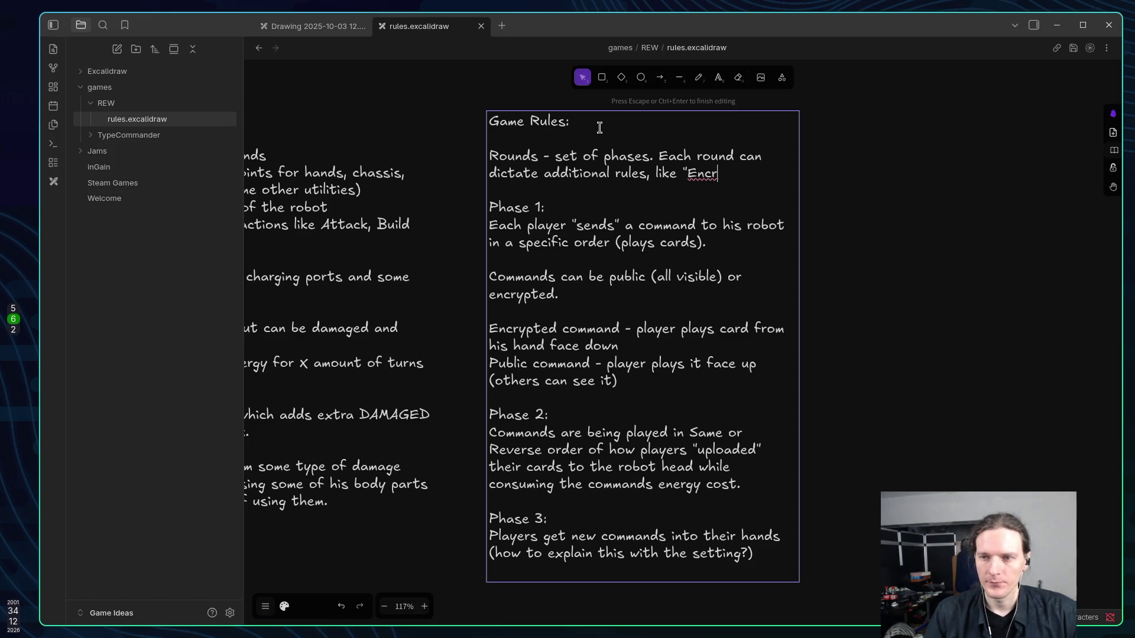
type("yption")
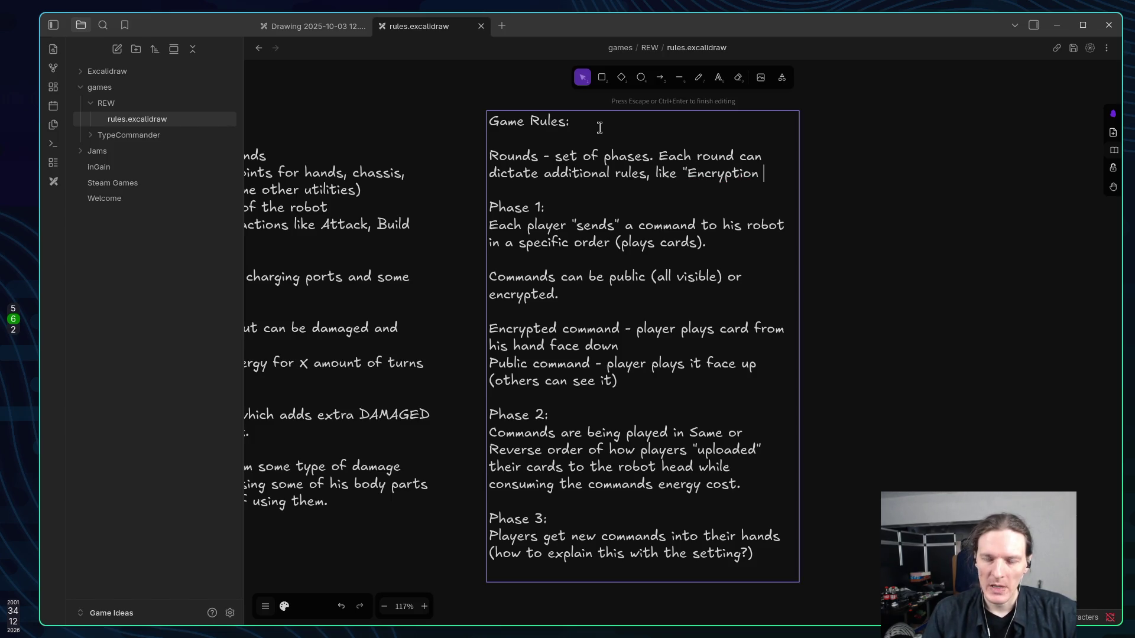
type(" failed\" - and all pl")
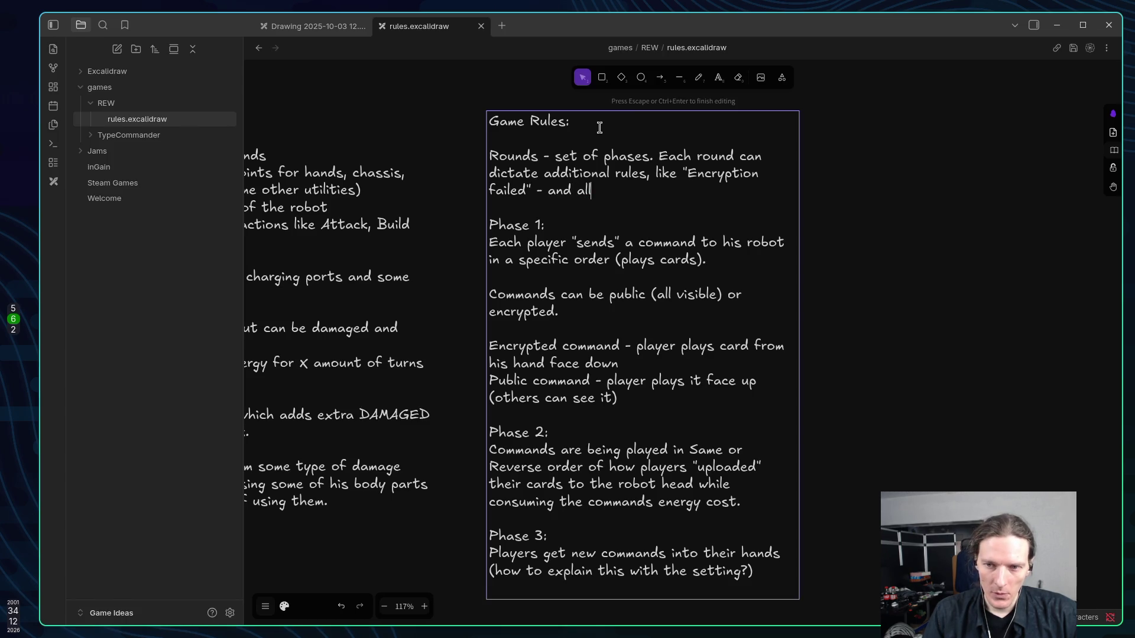
type("ayer player")
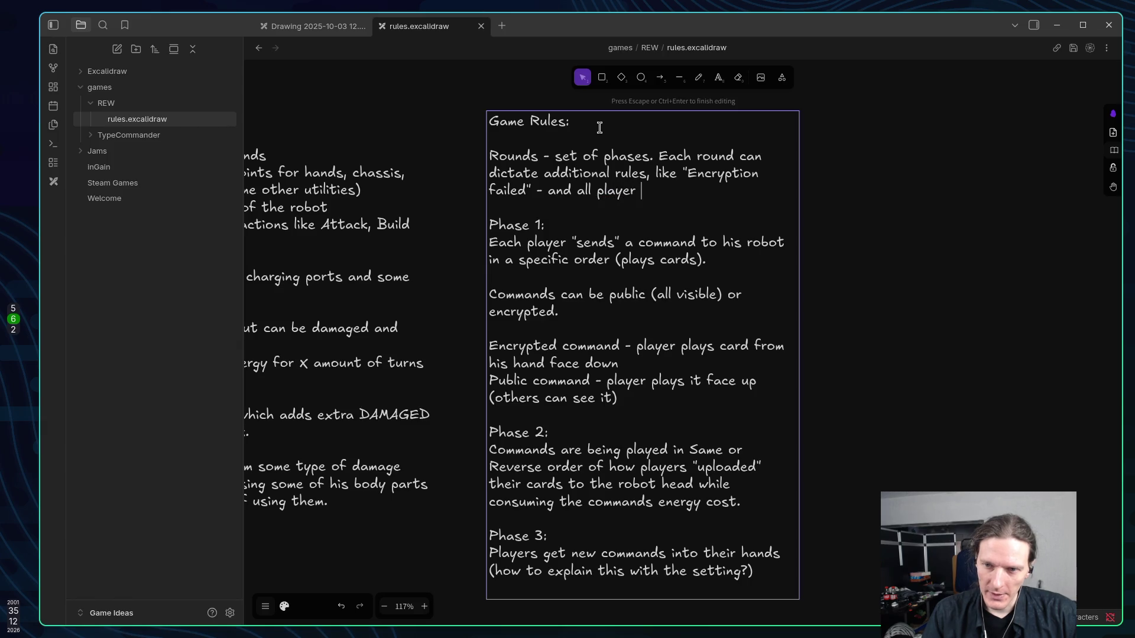
key("BackSpace")
type("d ")
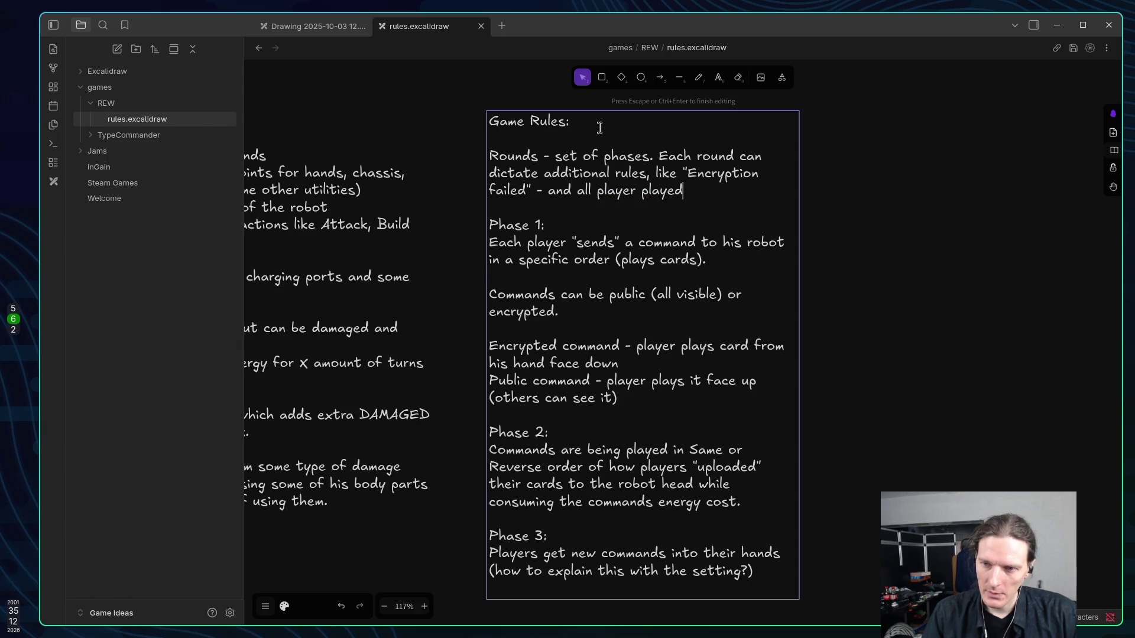
type("comm")
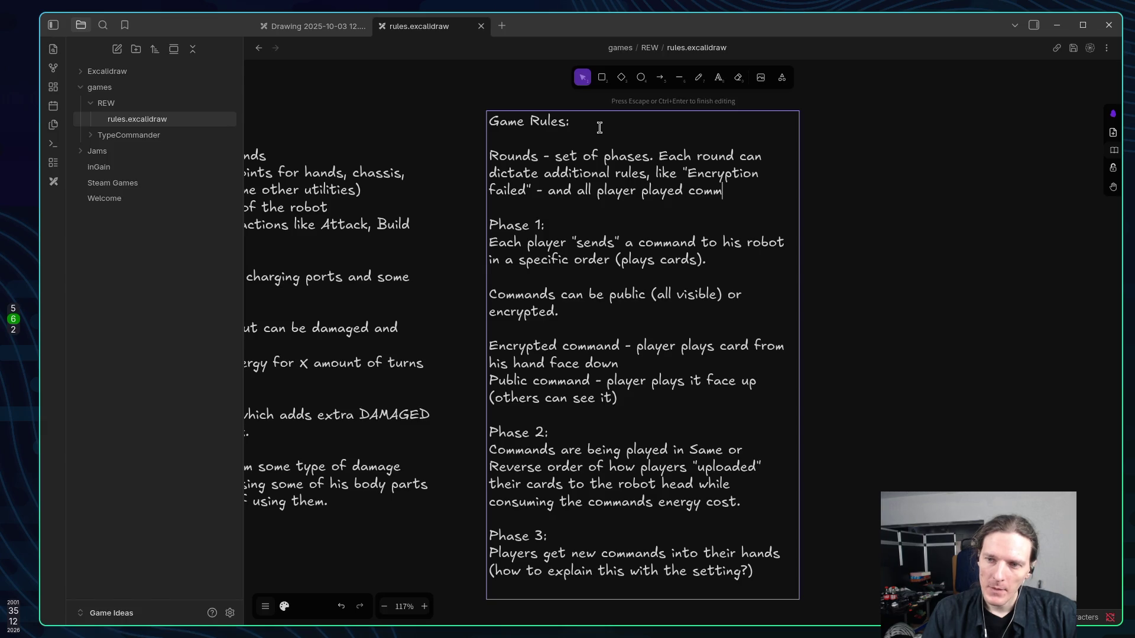
type("ands are une")
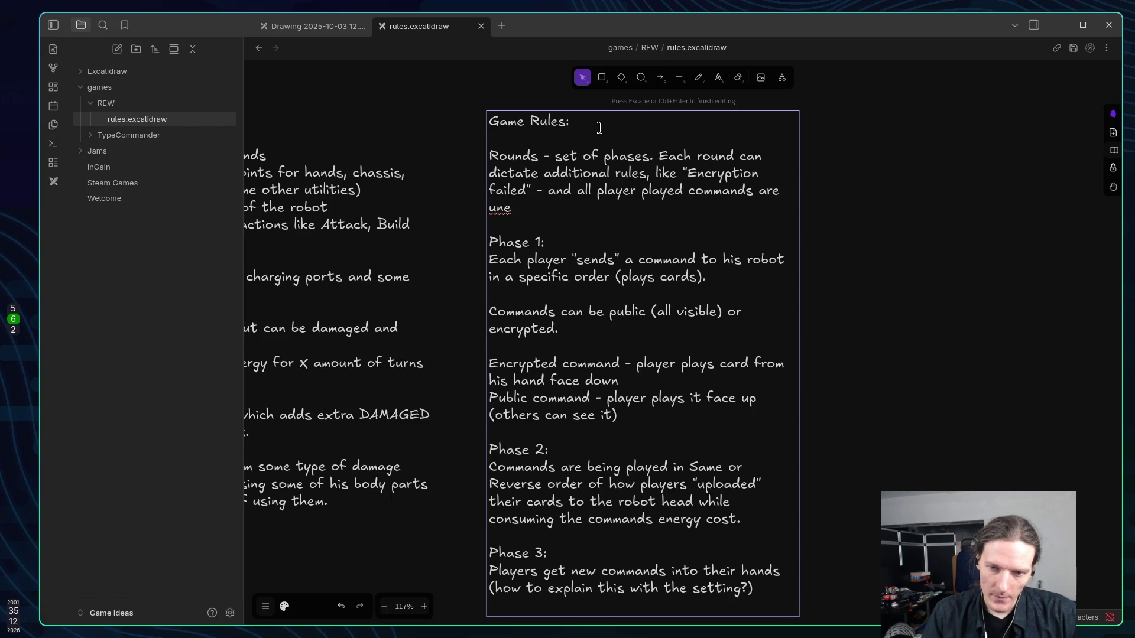
type("ncrypt")
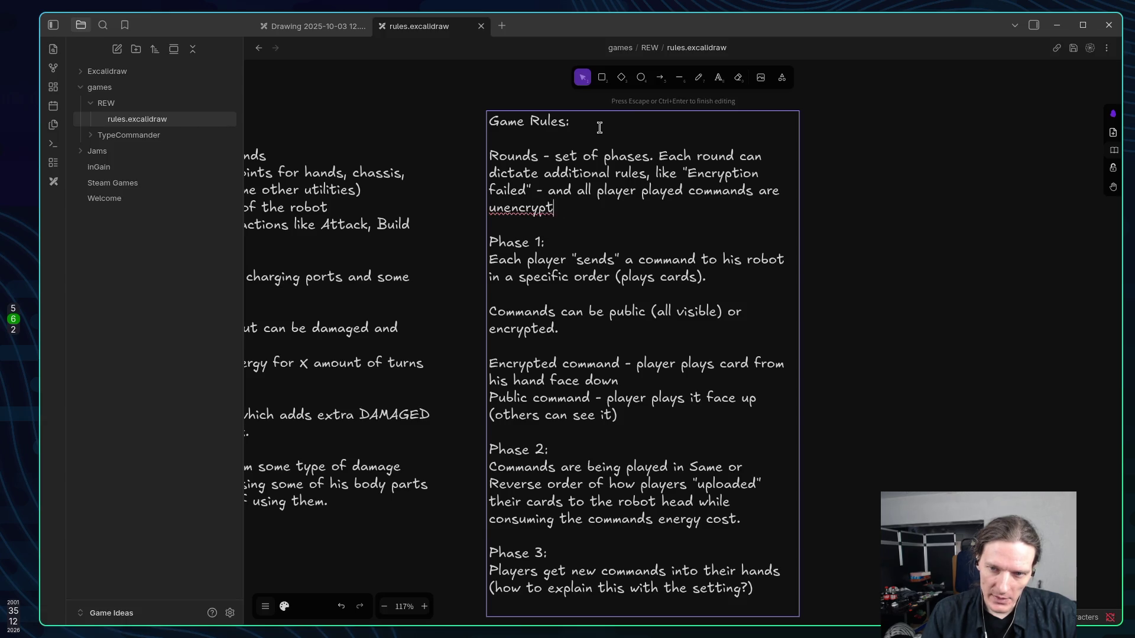
type("ed.")
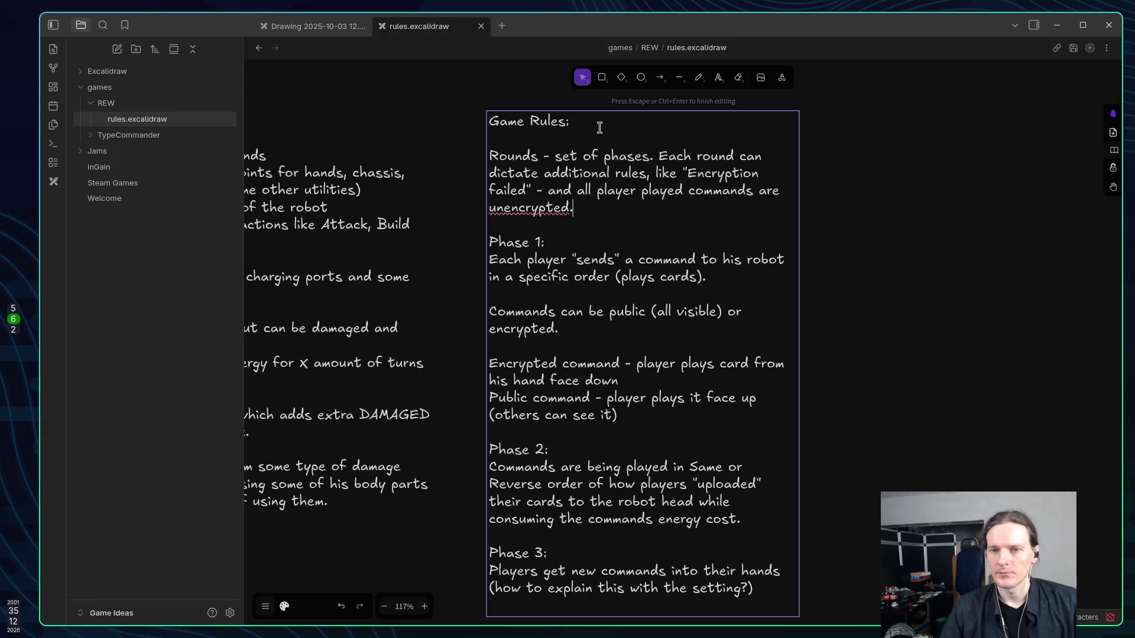
key("ctrl+BackSpace")
type("public.")
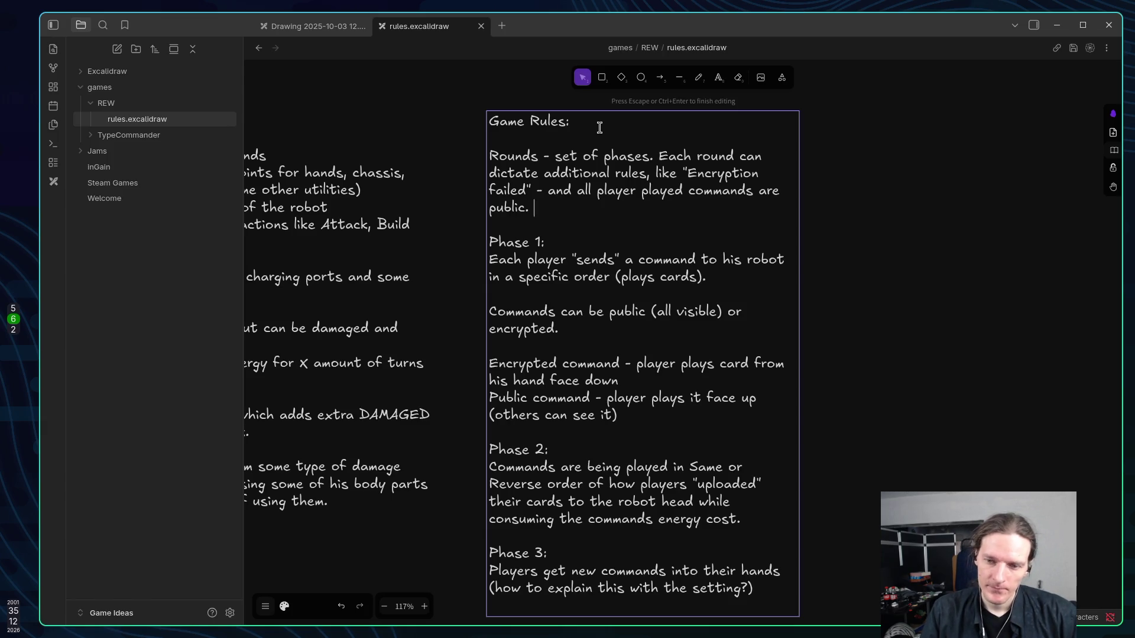
Add the line 'Amount of max allowed command sent can be also different'.
type("Diff")
key("BackSpace")
key("BackSpace")
key("BackSpace")
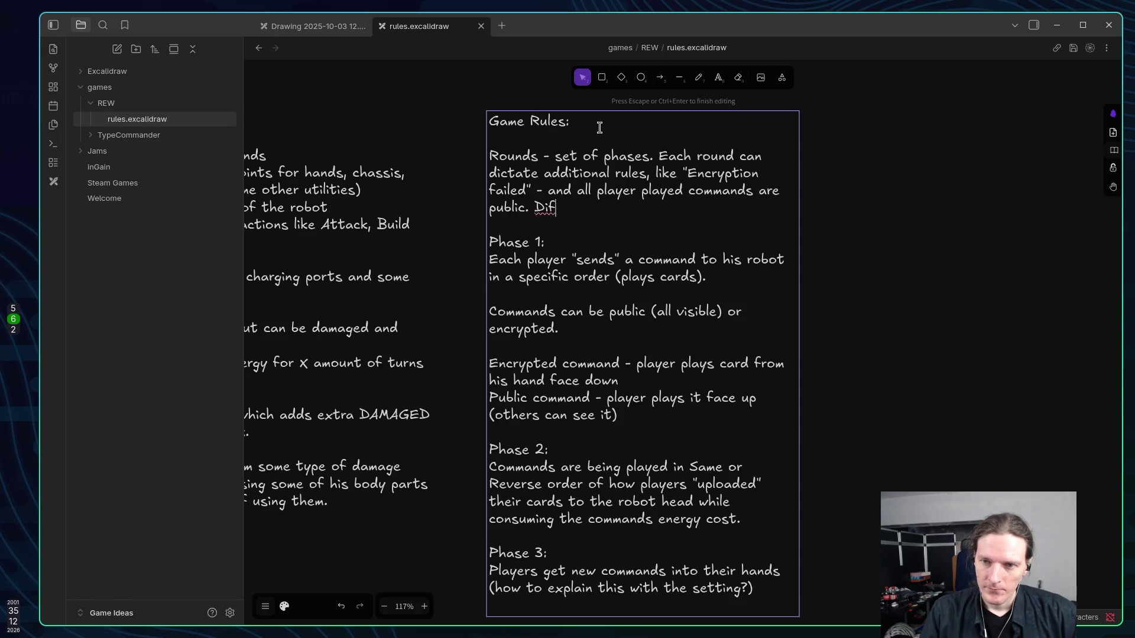
type("It")
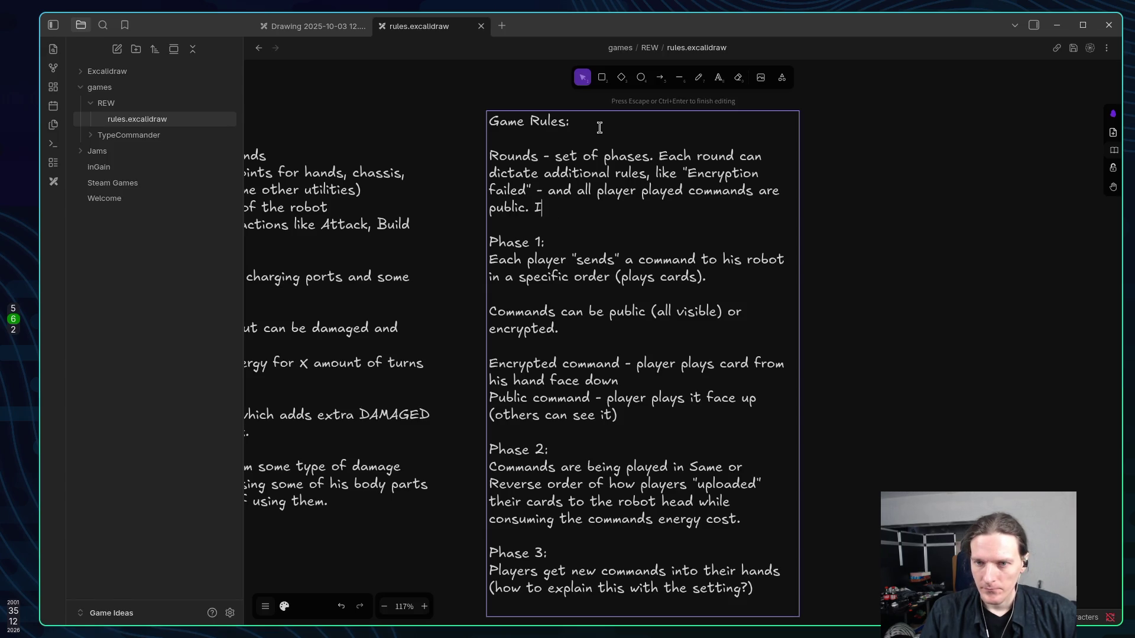
key("BackSpace")
key("BackSpace")
key("BackSpace")
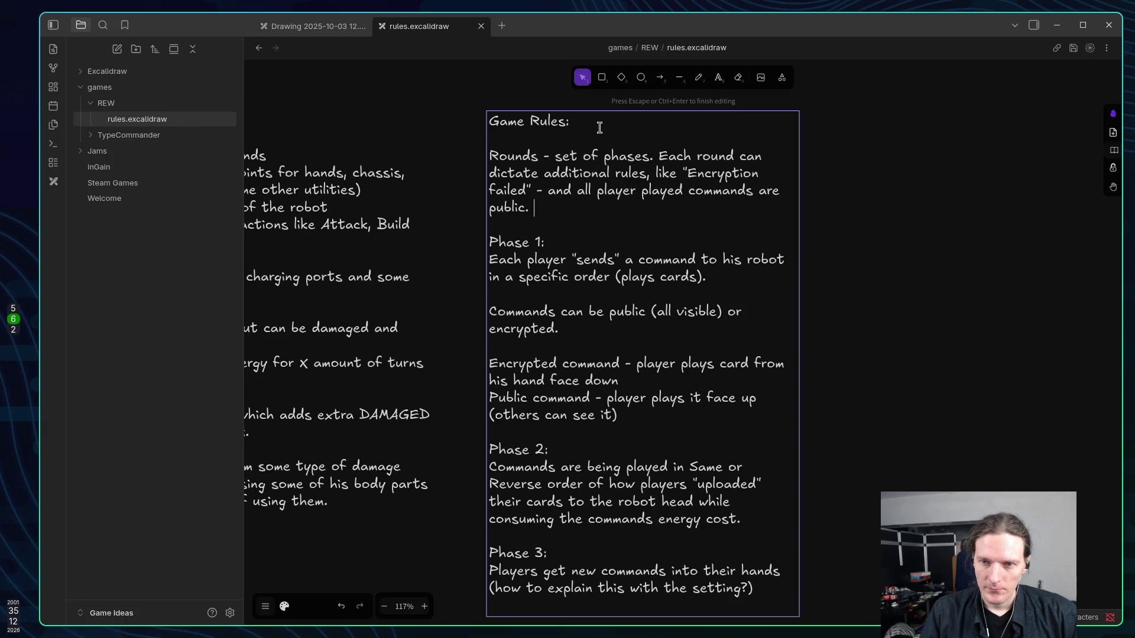
key("Return")
type("Ammount of")
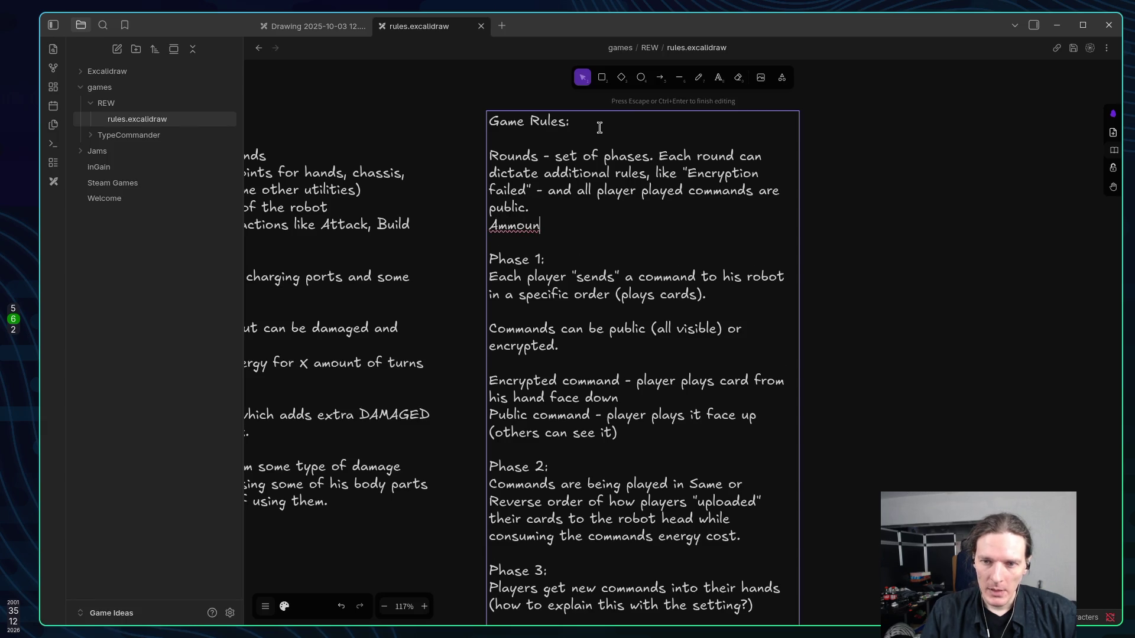
key("BackSpace")
key("BackSpace")
key("BackSpace")
key("BackSpace")
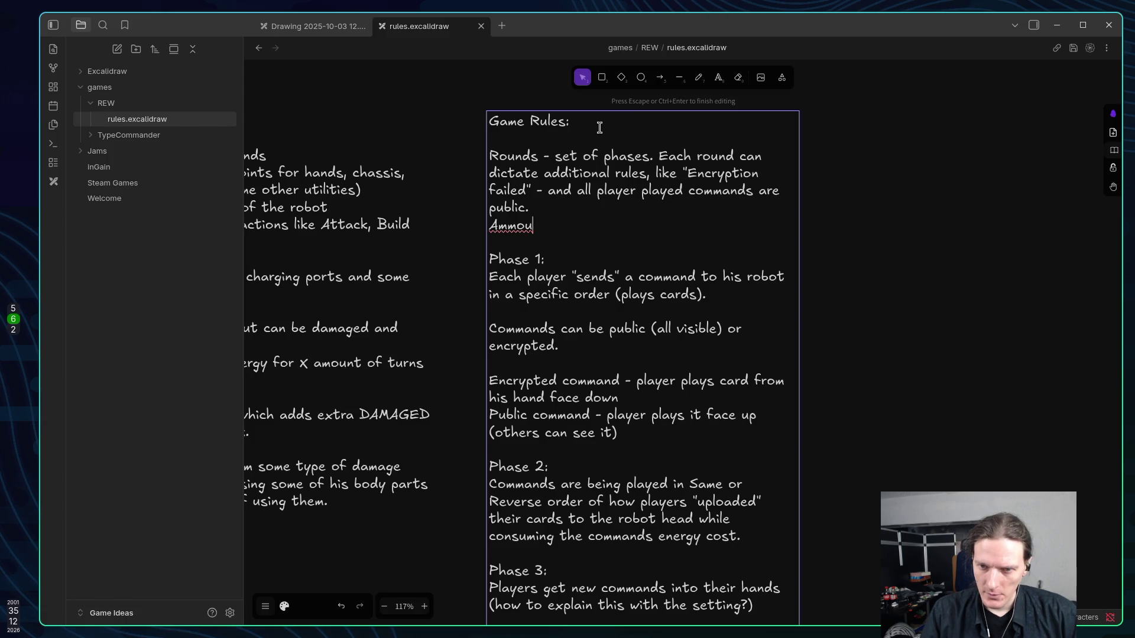
type("ount of max allowed command se")
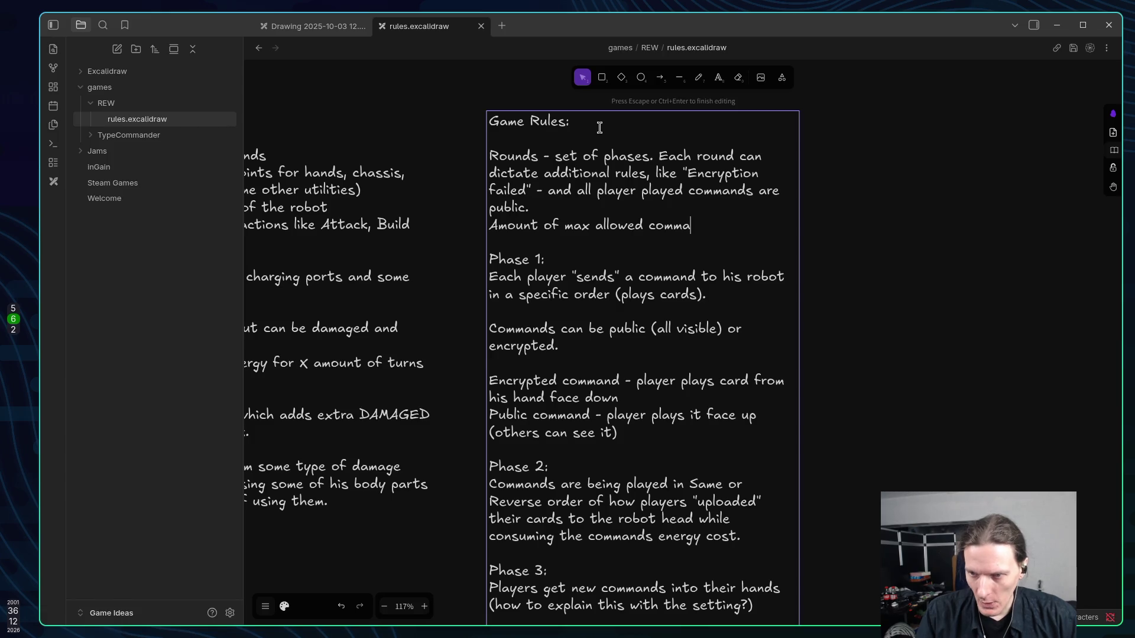
type("nt ")
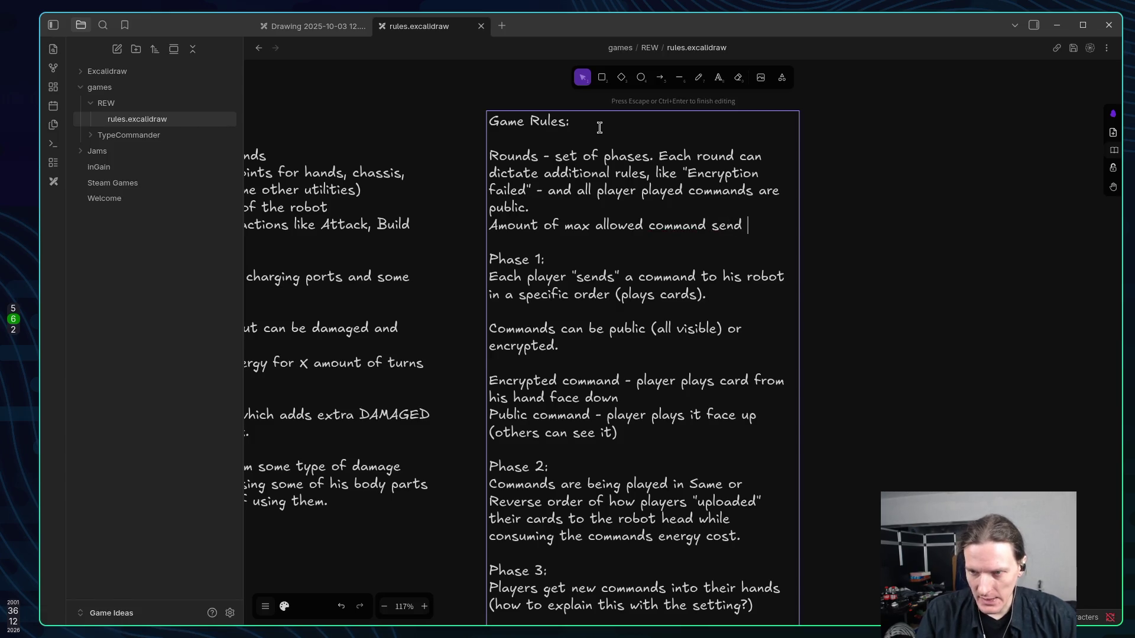
type("c")
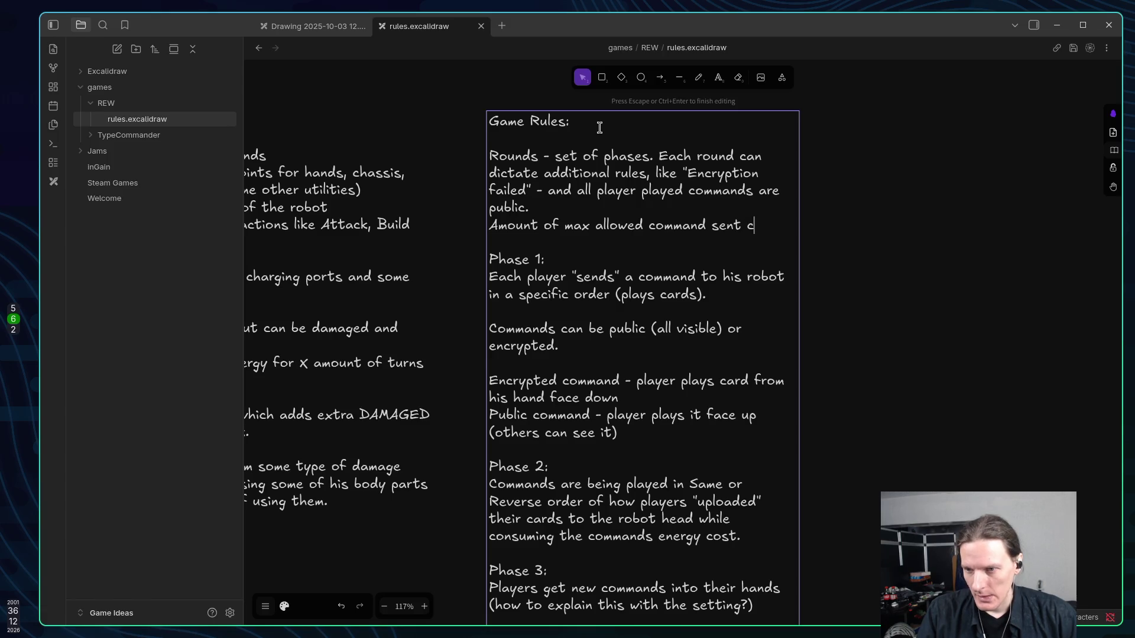
type("an be also ")
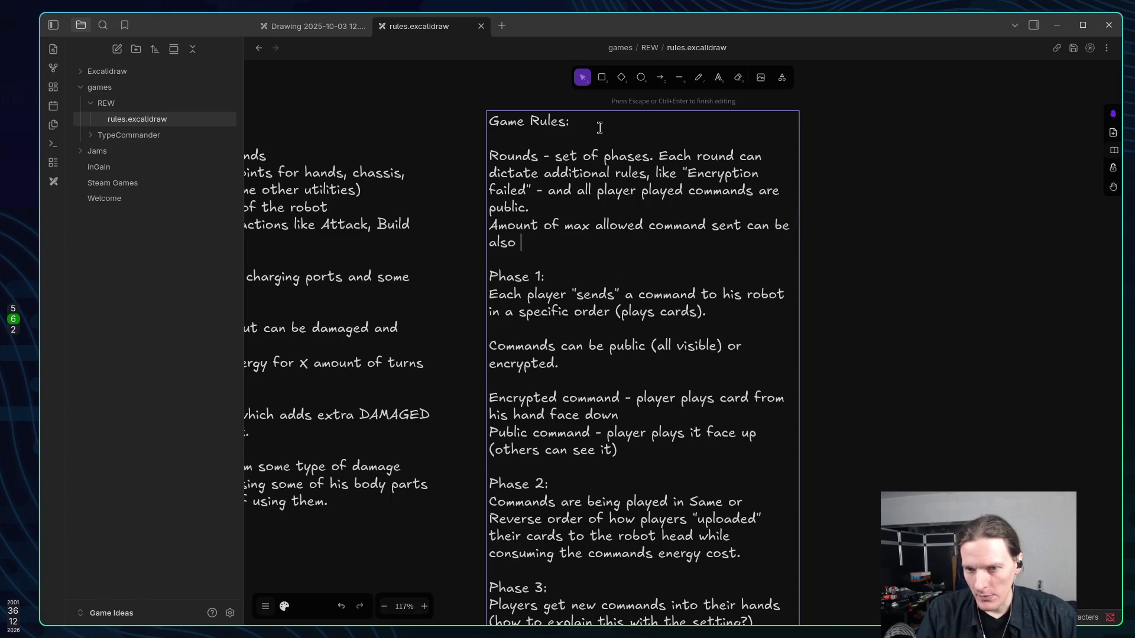
type("different.")
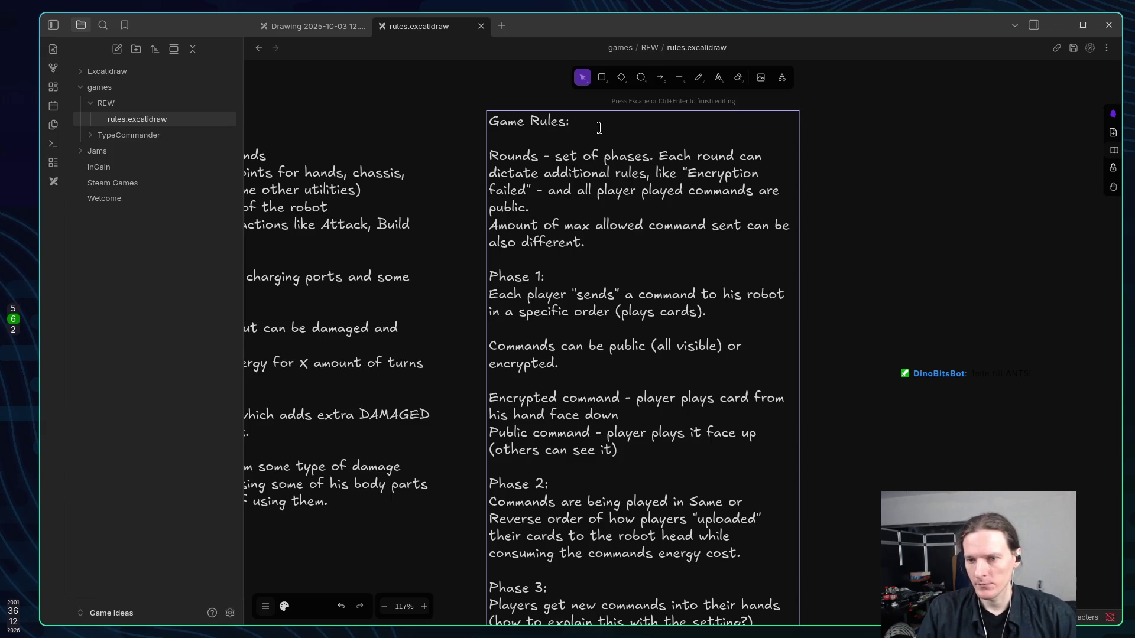
key("Down")
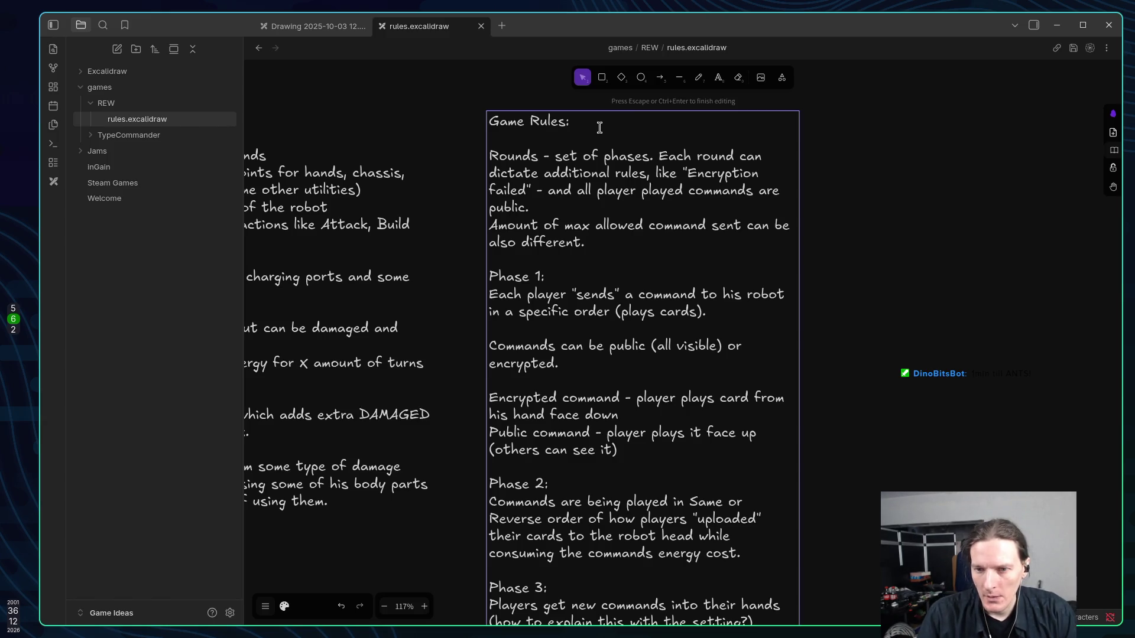
key("Right")
key("Right")
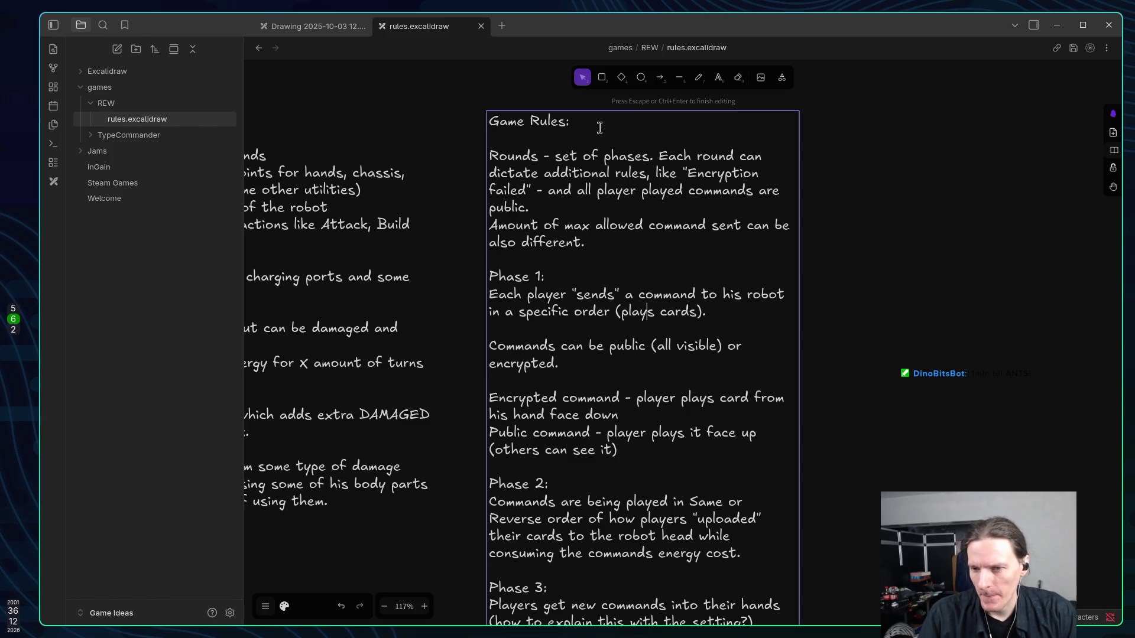
Add to Phase 1: 'If player has no commands in his hand - he just waits till the end.'.
key("Right")
key("Right")
key("Right")
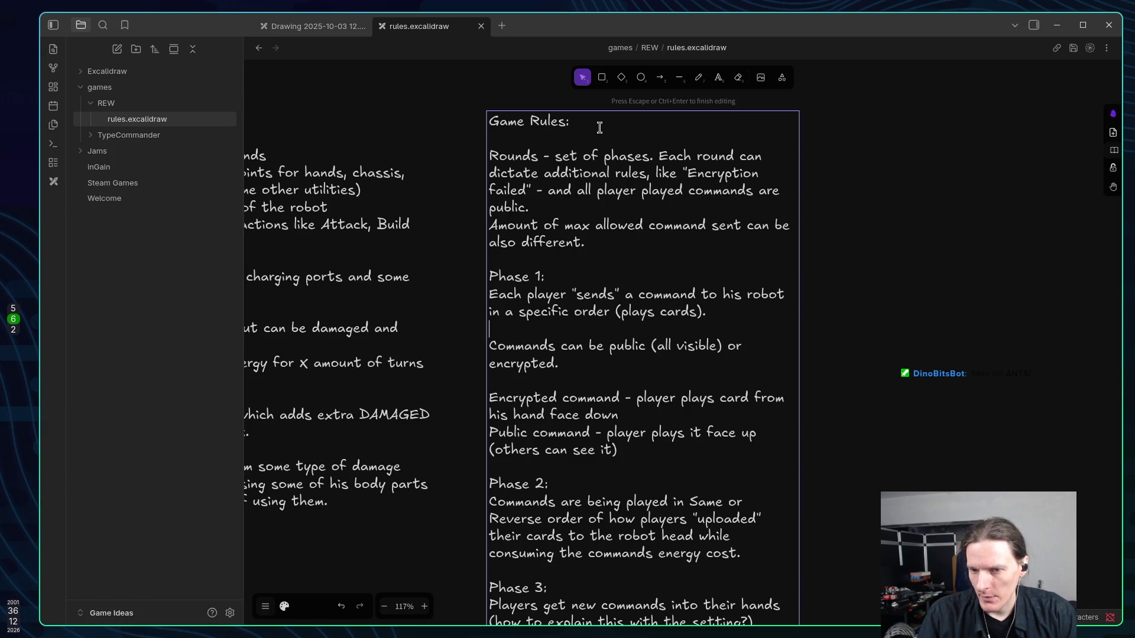
type(" If pa")
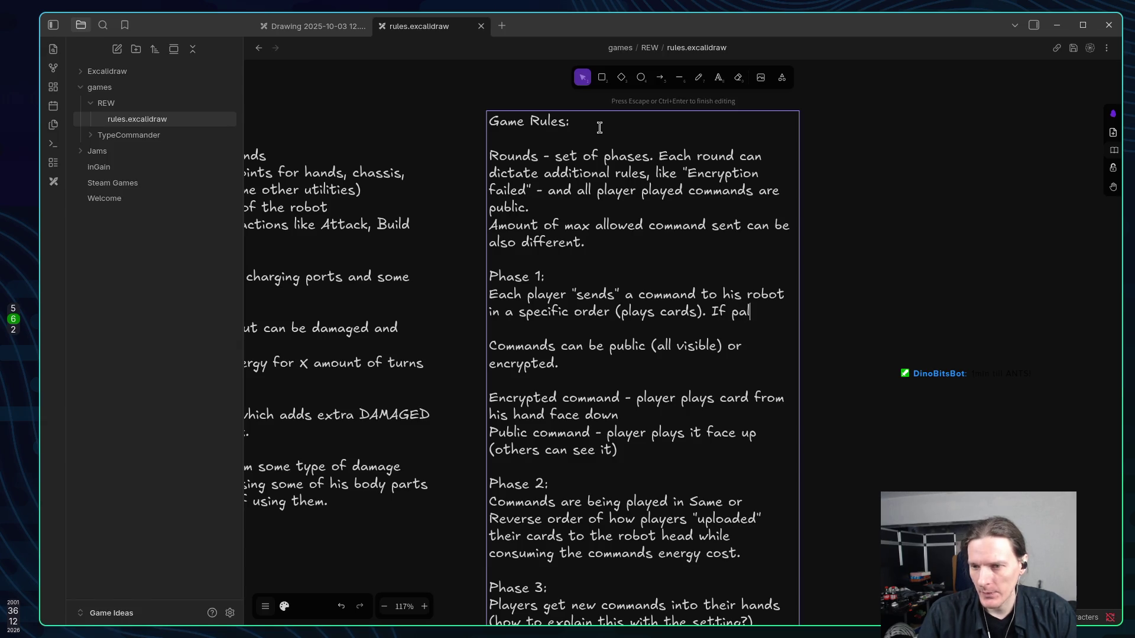
key("BackSpace")
type("layer h")
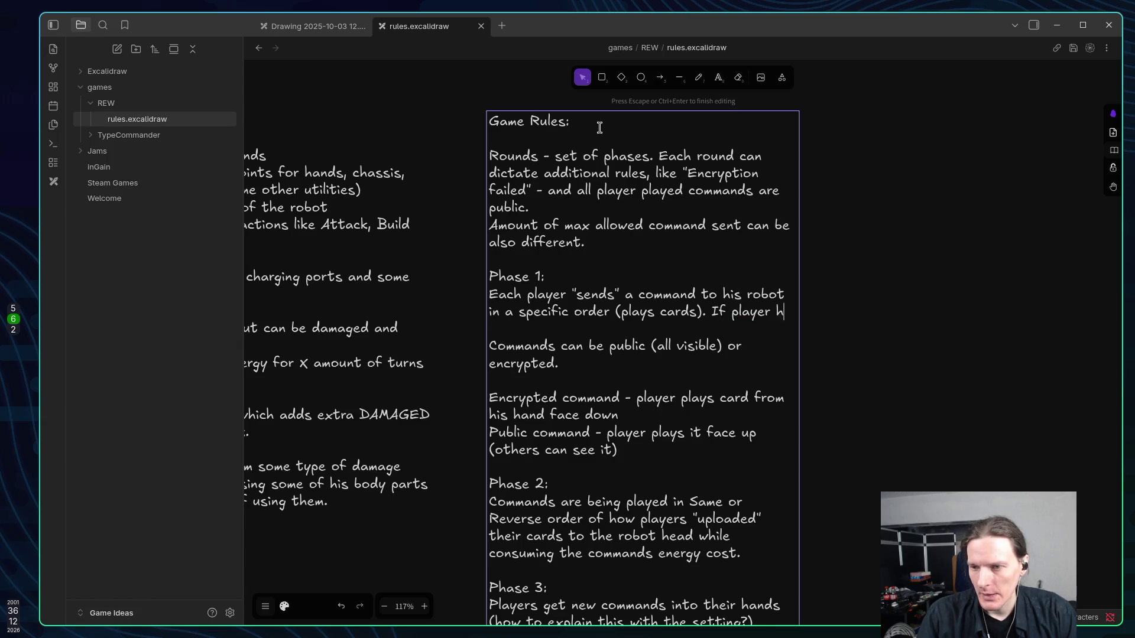
type("as no c")
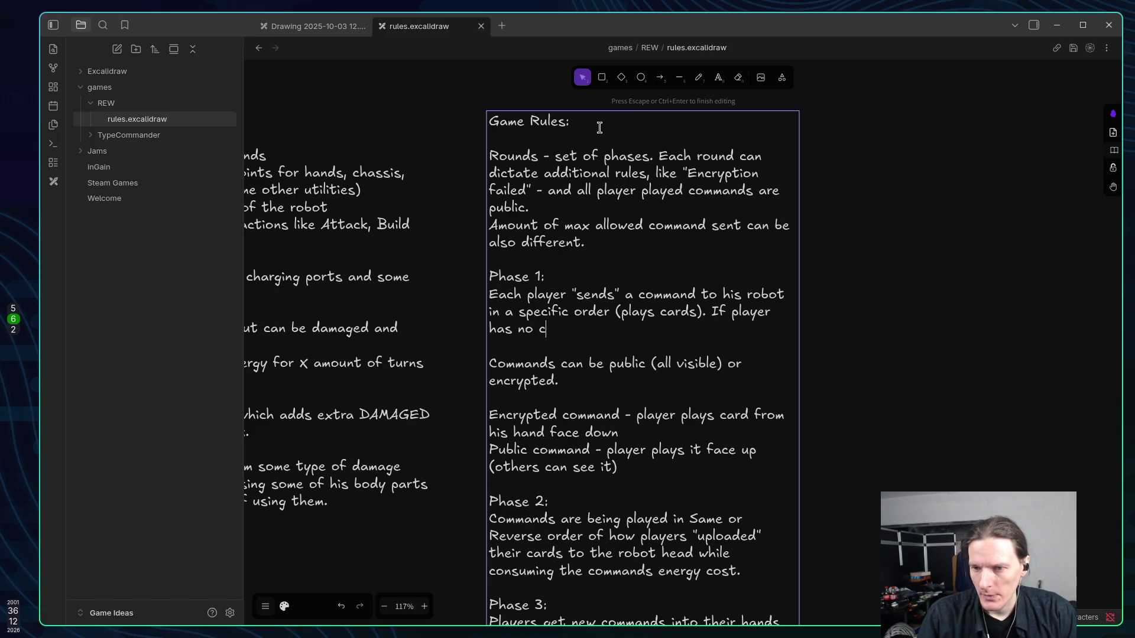
type("ommand")
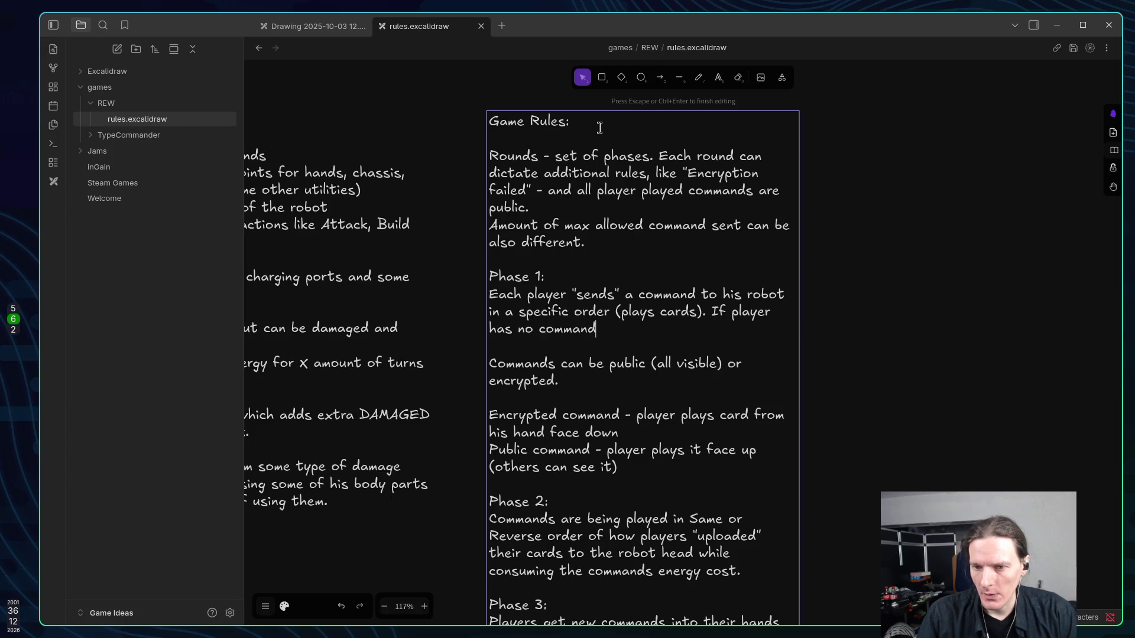
type("s in his h")
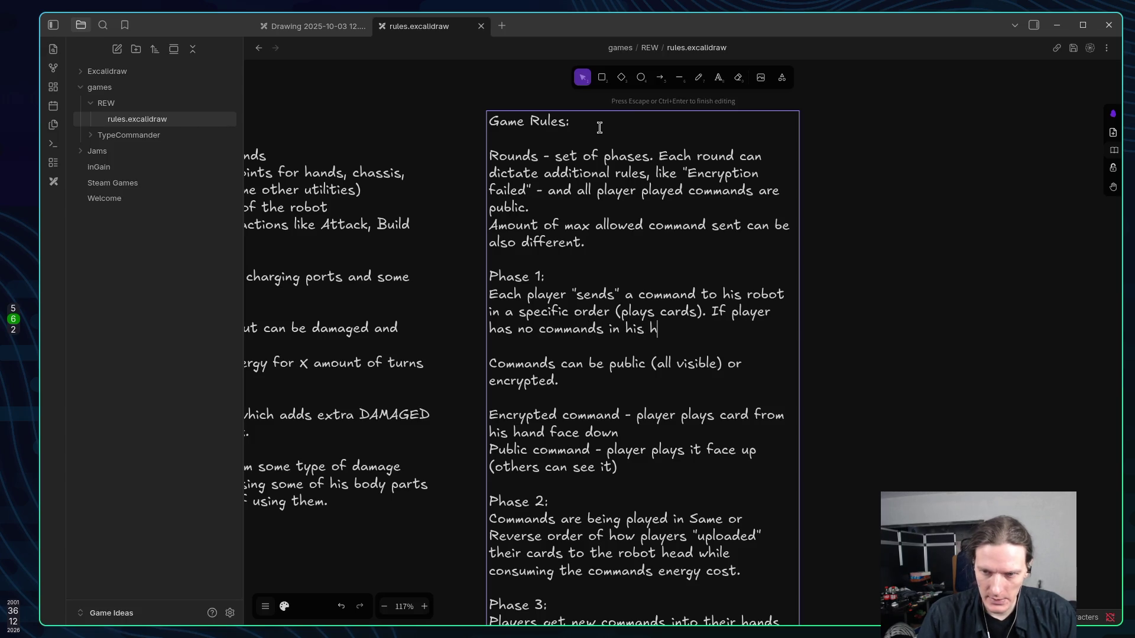
type("and - ")
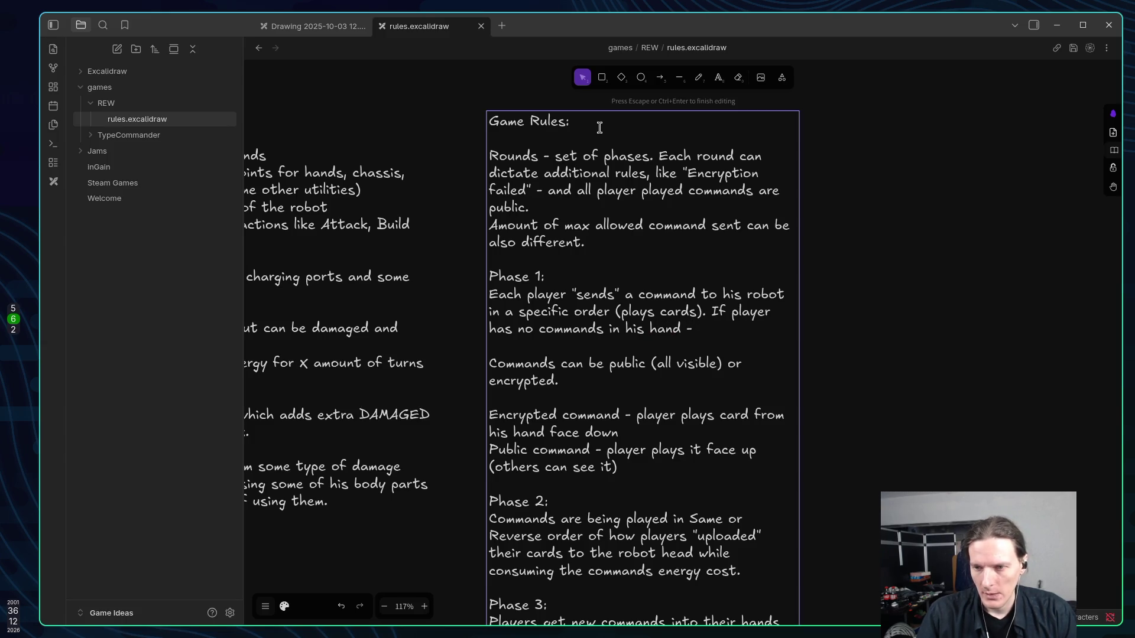
type("he j")
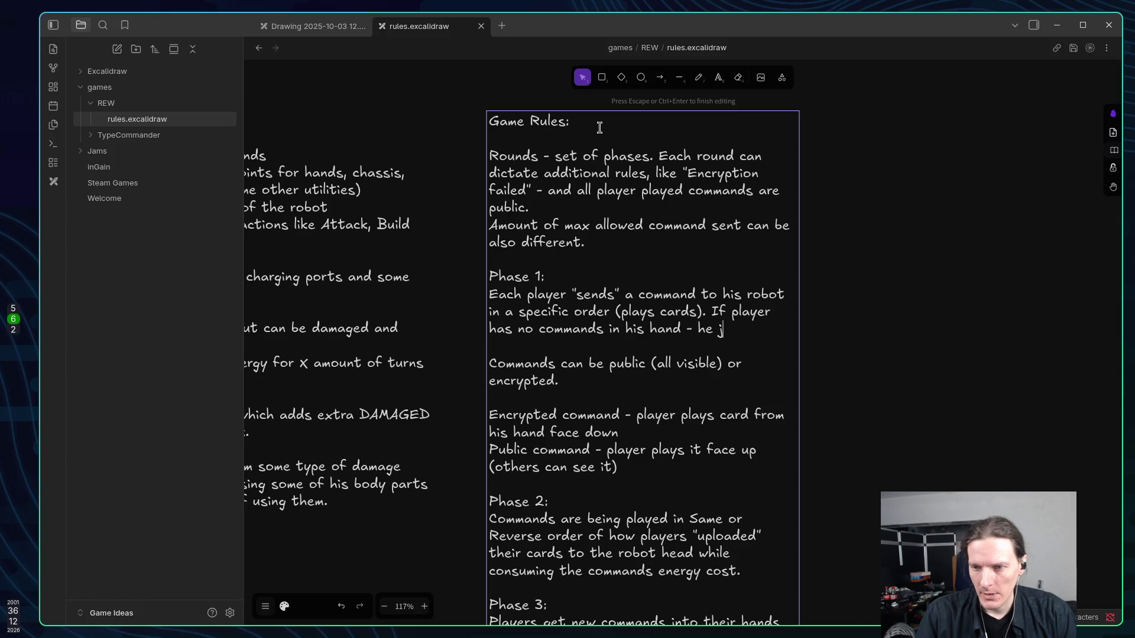
type("ust wait")
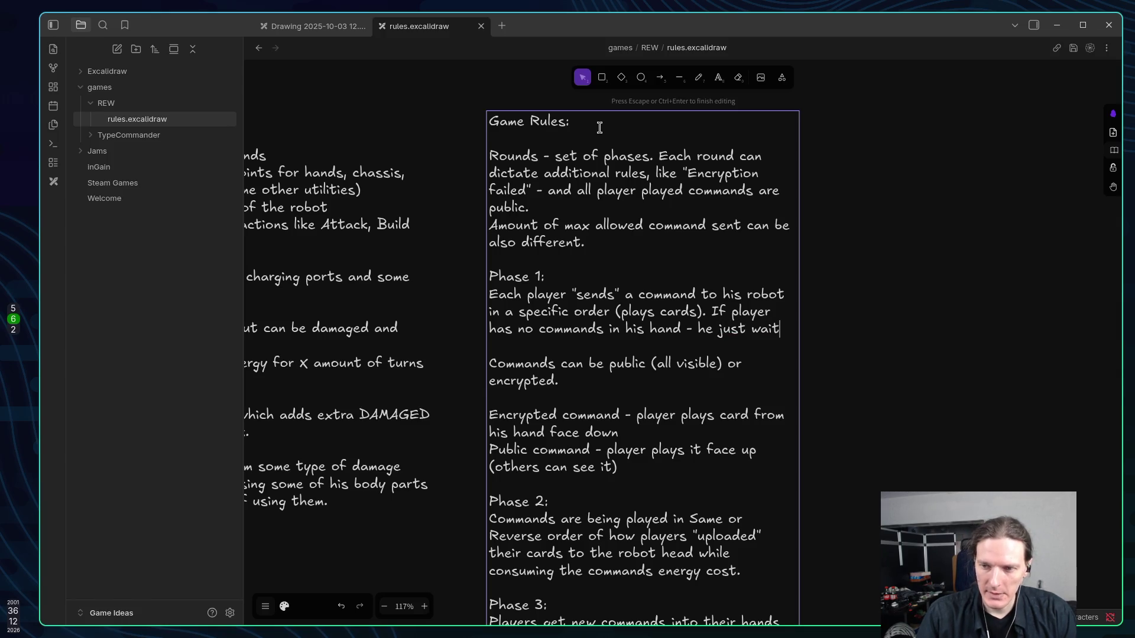
type("s till")
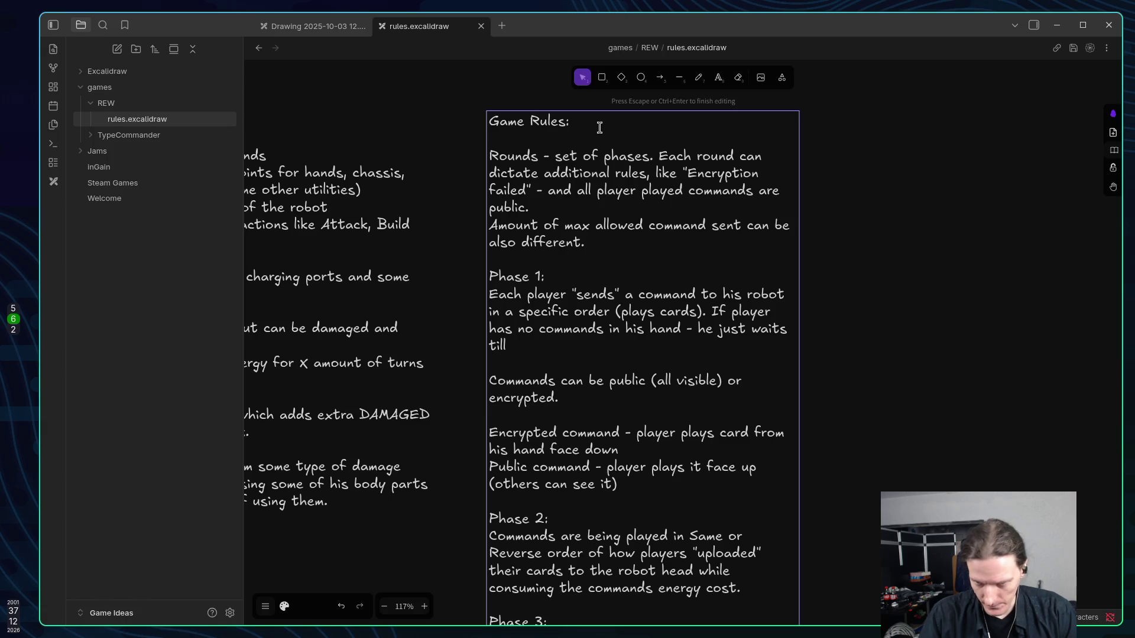
type(" the end.")
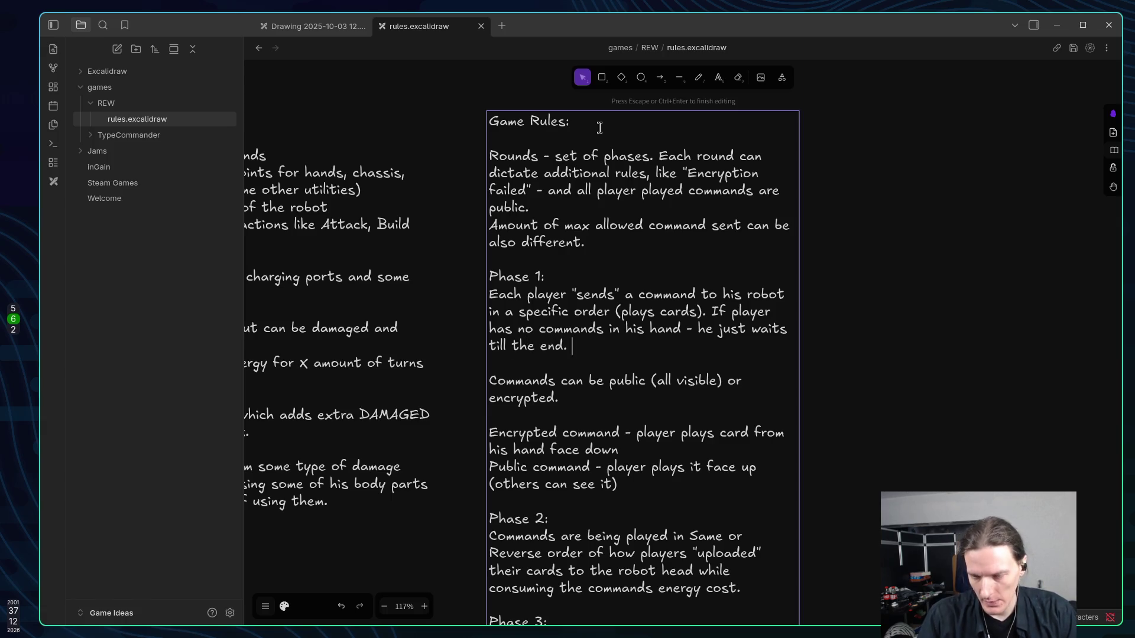
Add 'If player has a command in his hand - he MUST play it even if it would harm him.'.
key("Return")
type("If ")
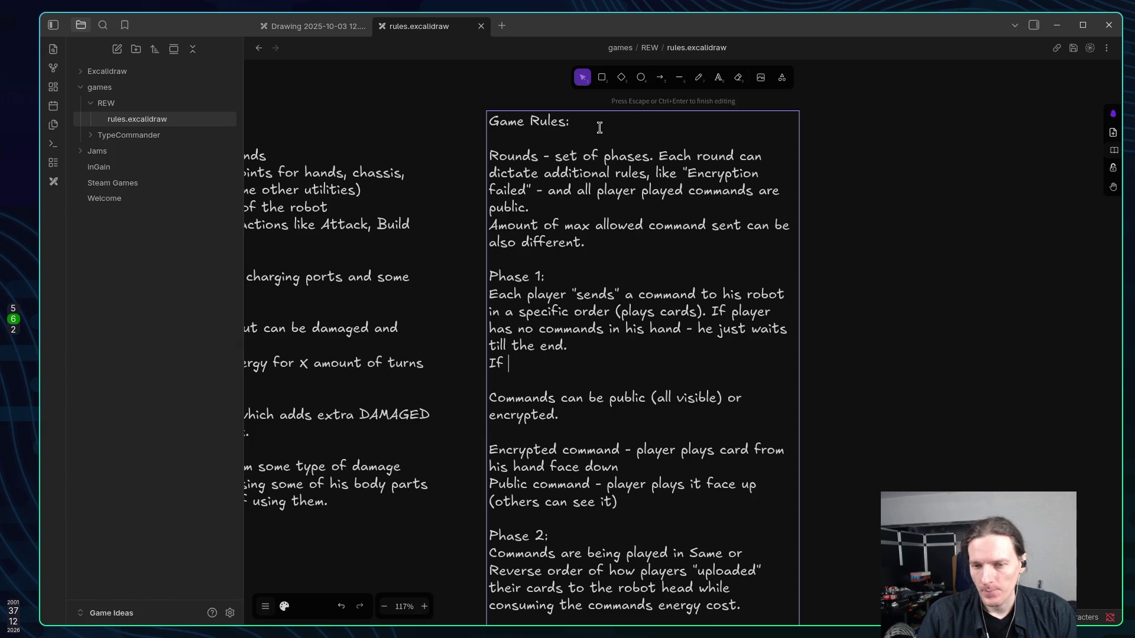
type("player ")
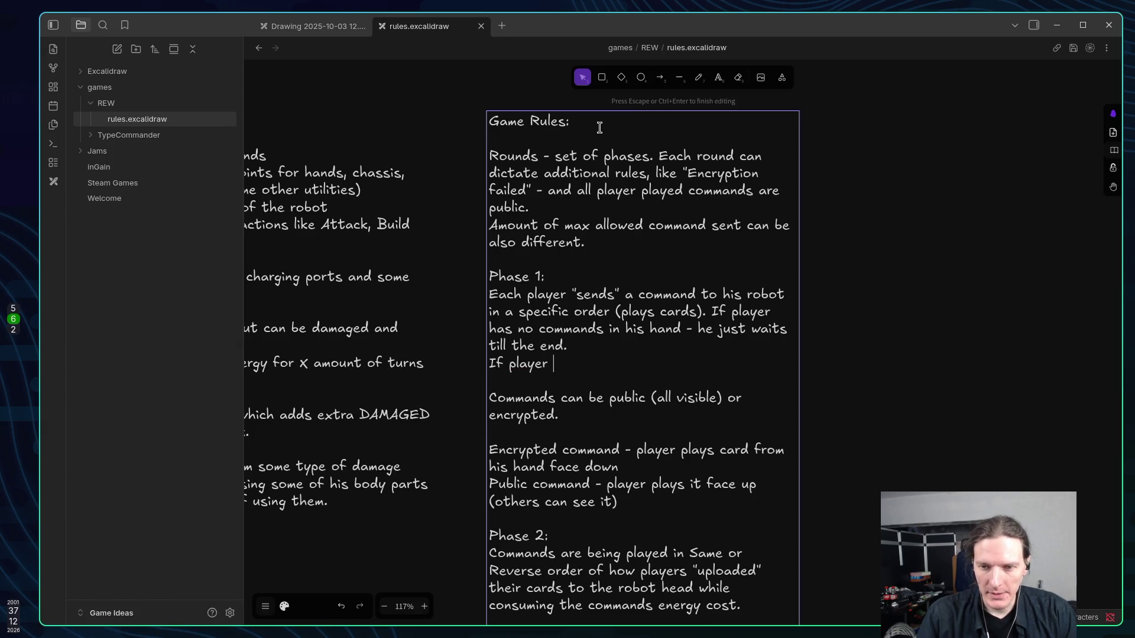
type("has a")
type(" comma")
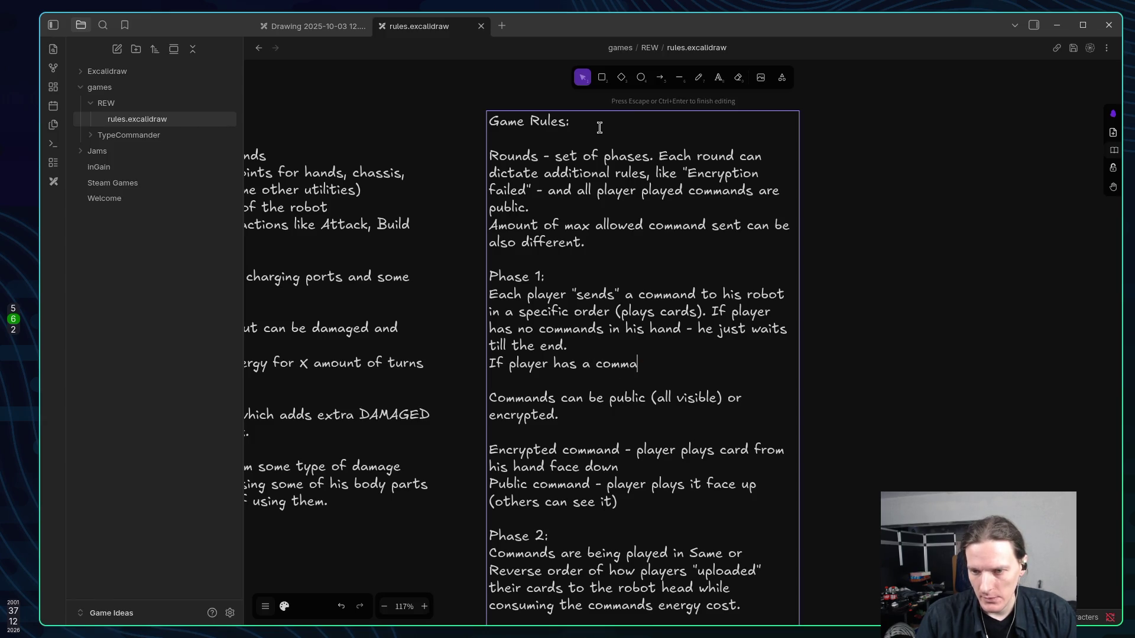
type("nd in his ")
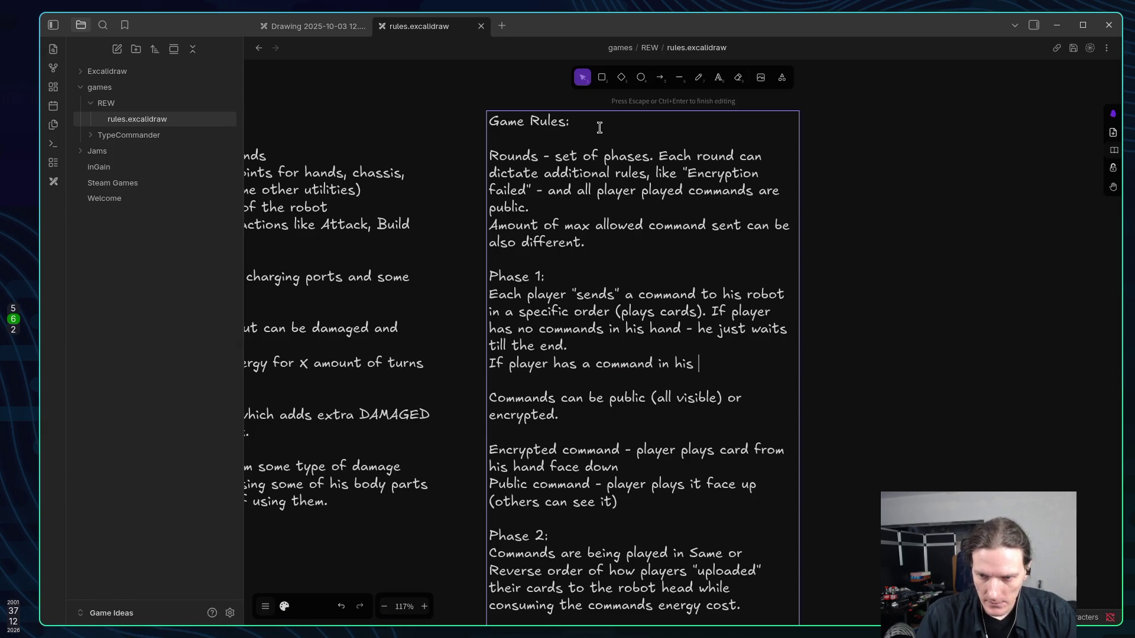
type("ha")
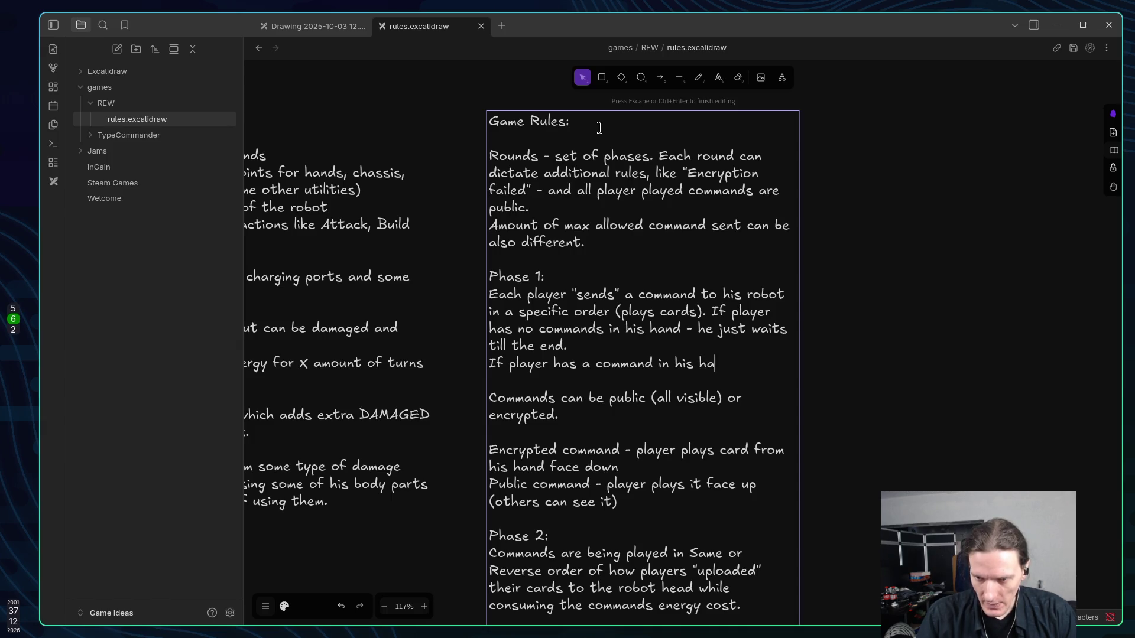
type("nd ")
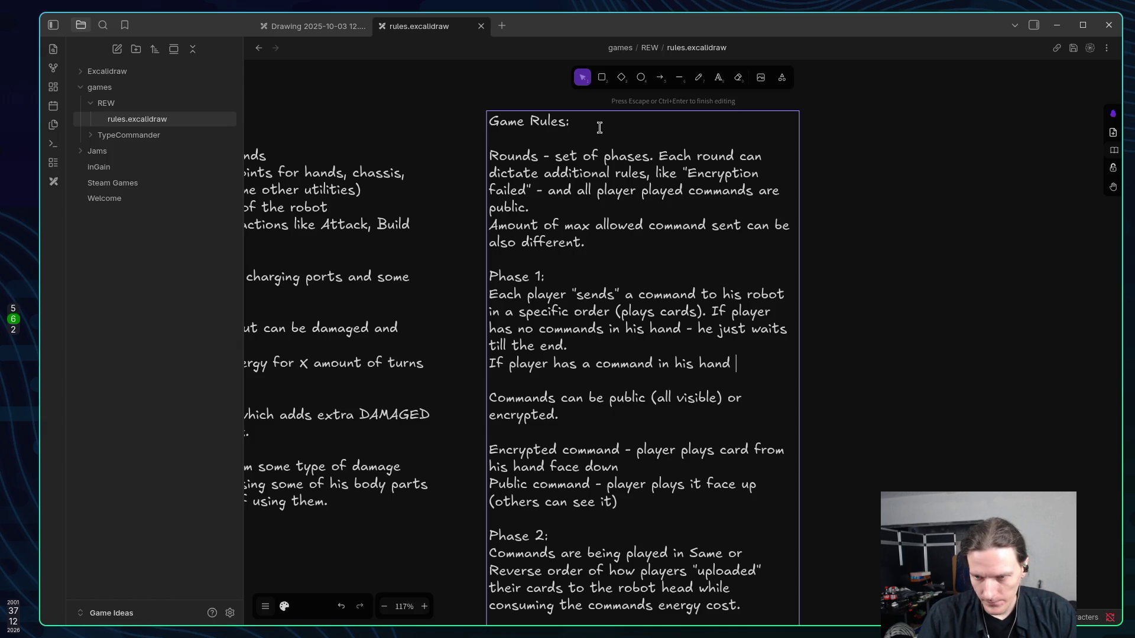
type("- he ")
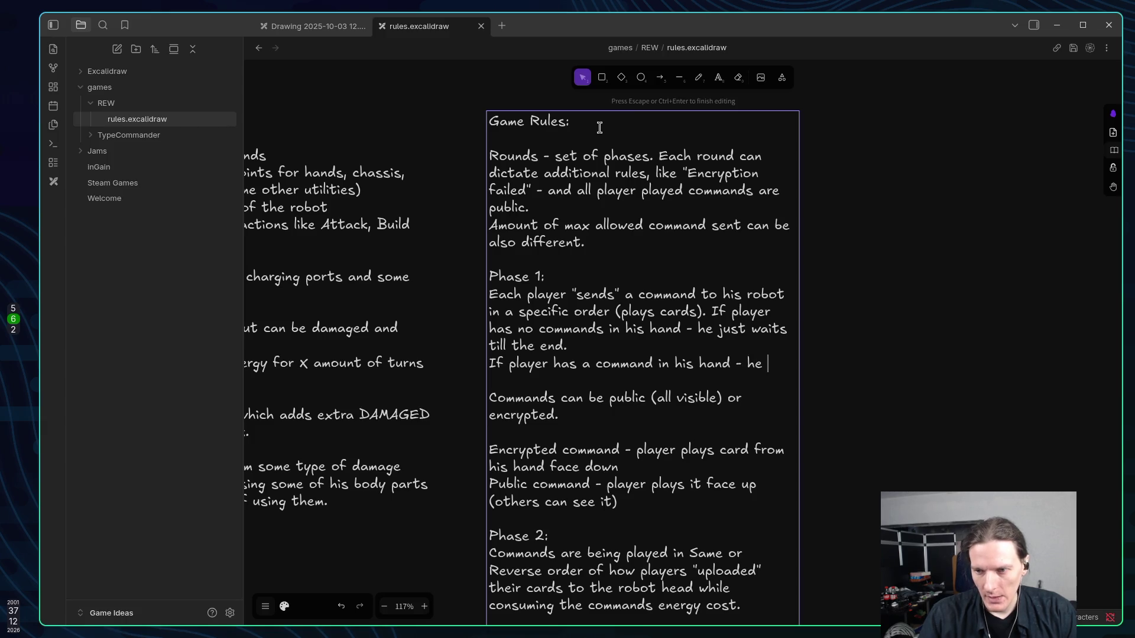
type("MUST play ")
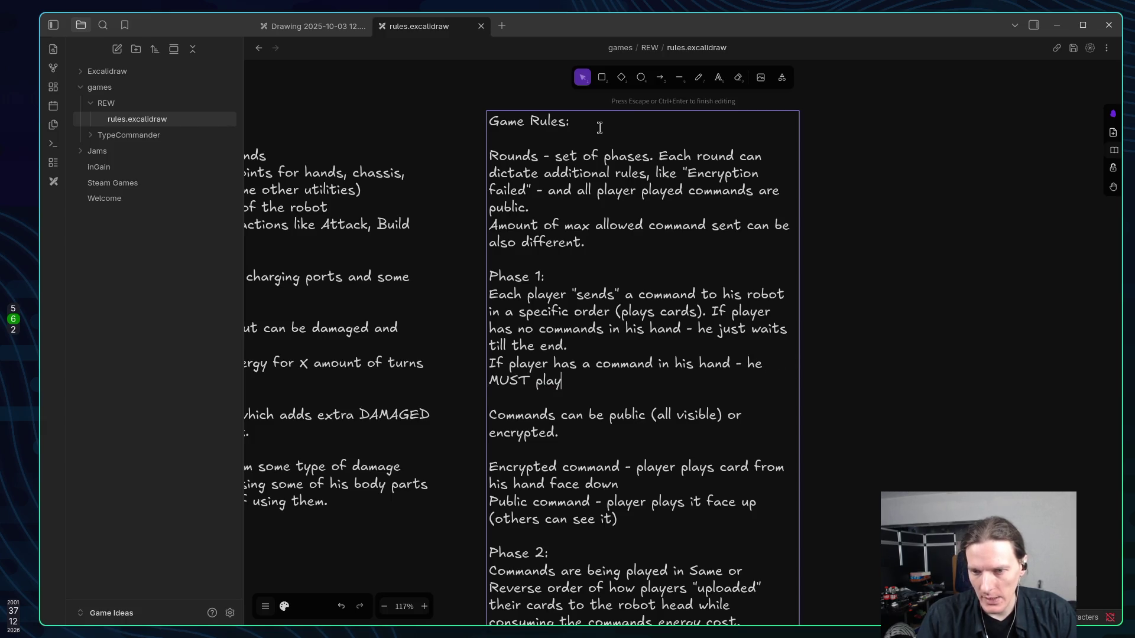
type("it")
key("BackSpace")
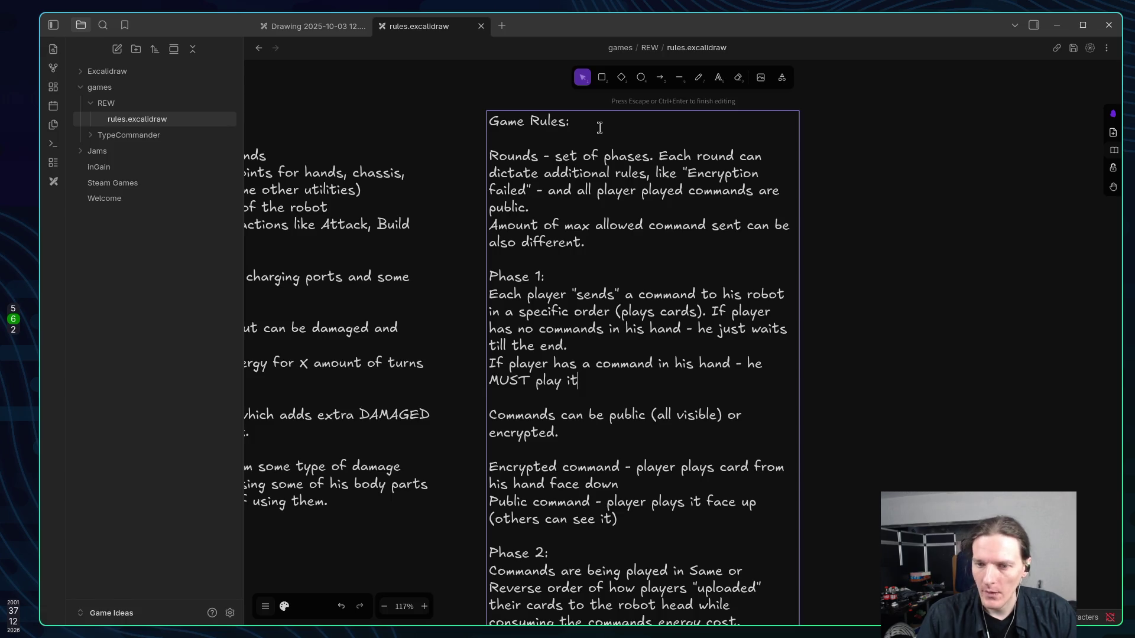
type("e")
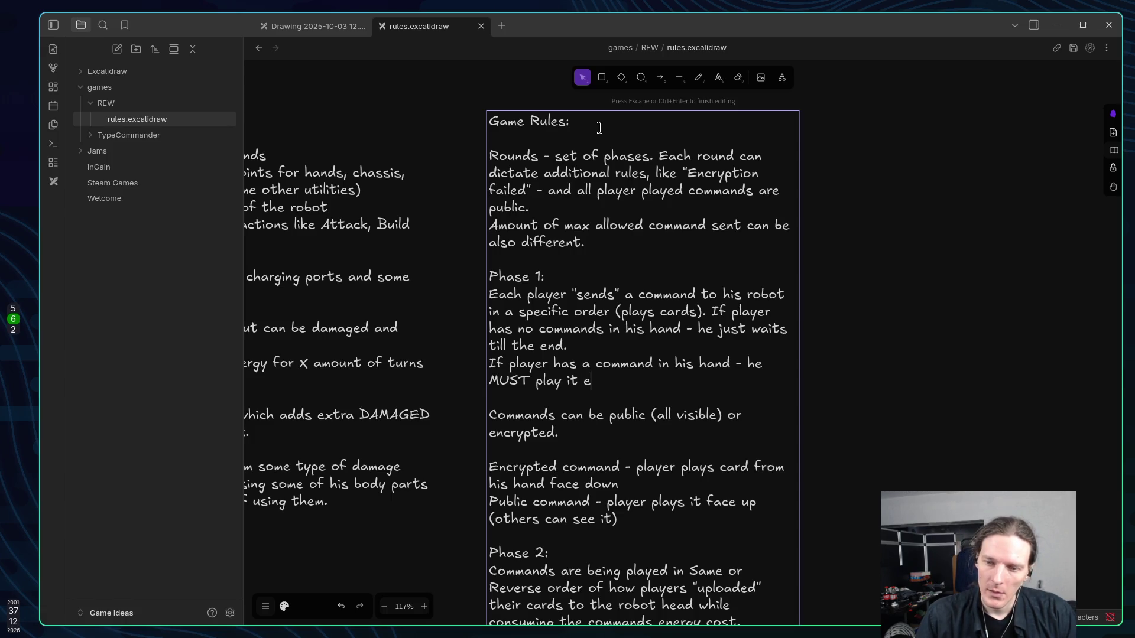
type("ven if it would harm him.")
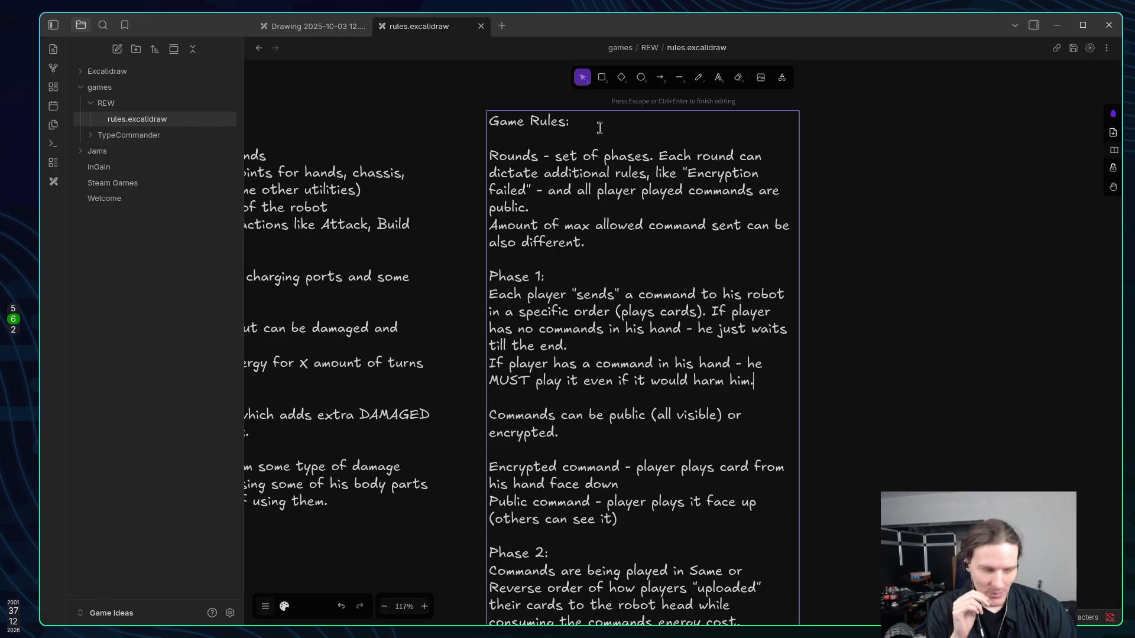
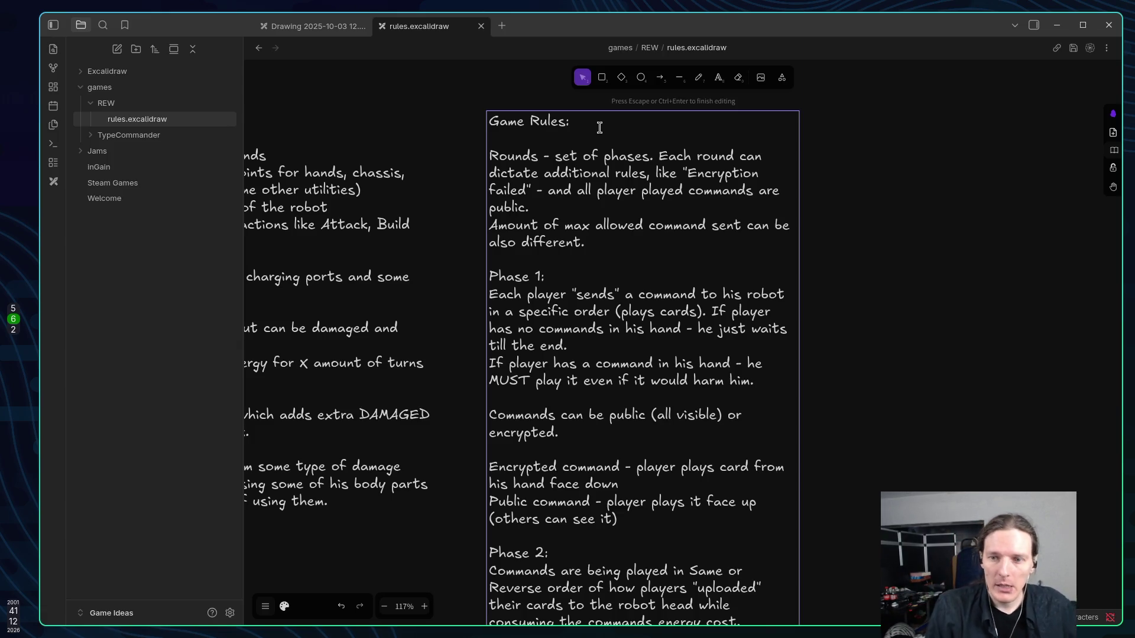
Add a new line after 'also different.': 'It dictates in which order commands will be executed FIFO or LIFO'.
left_click(615, 243)
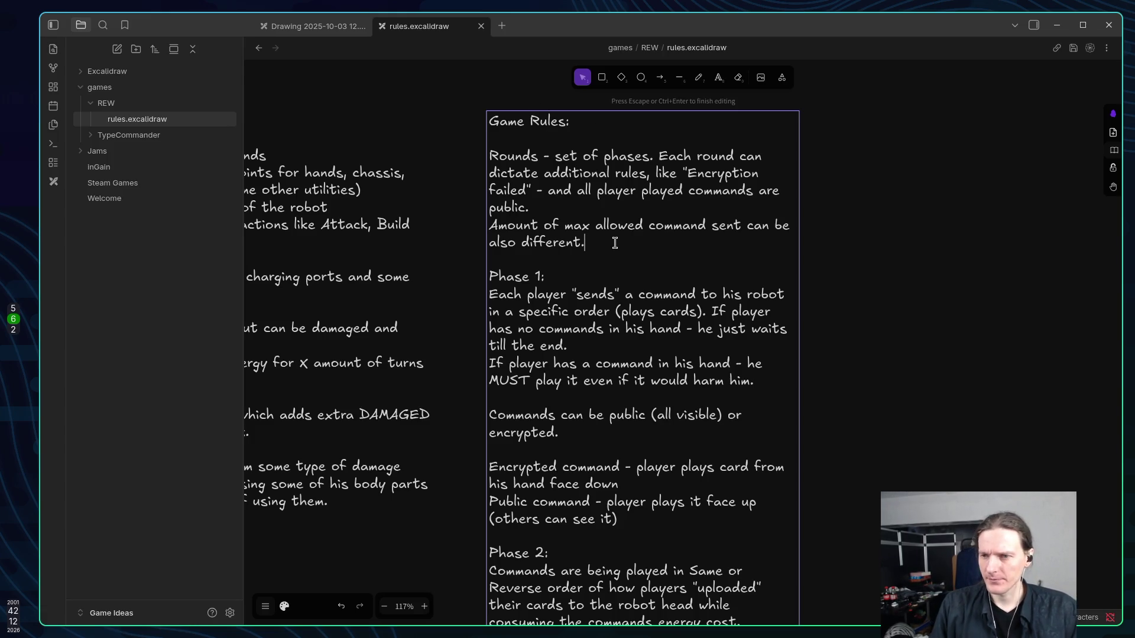
key("Return")
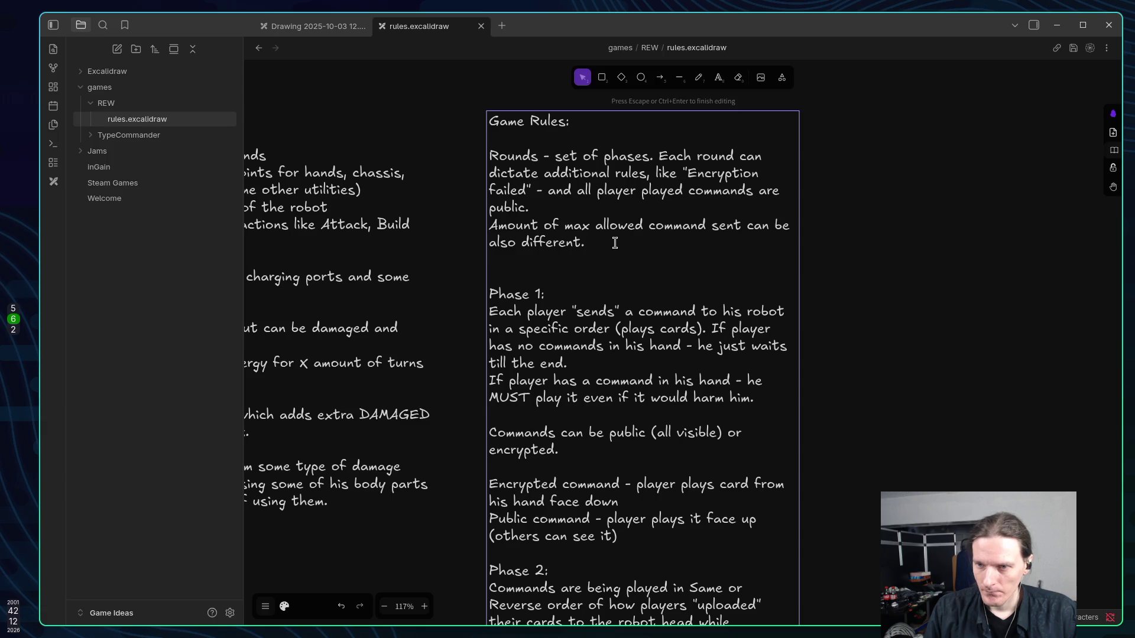
type("It dictates ")
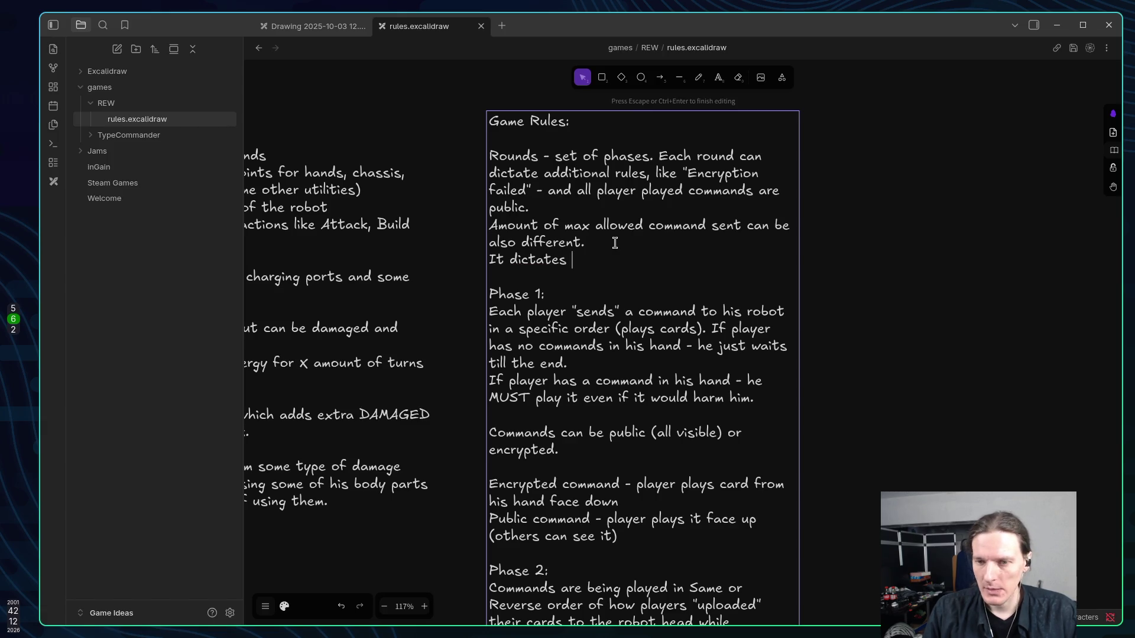
type("in whi")
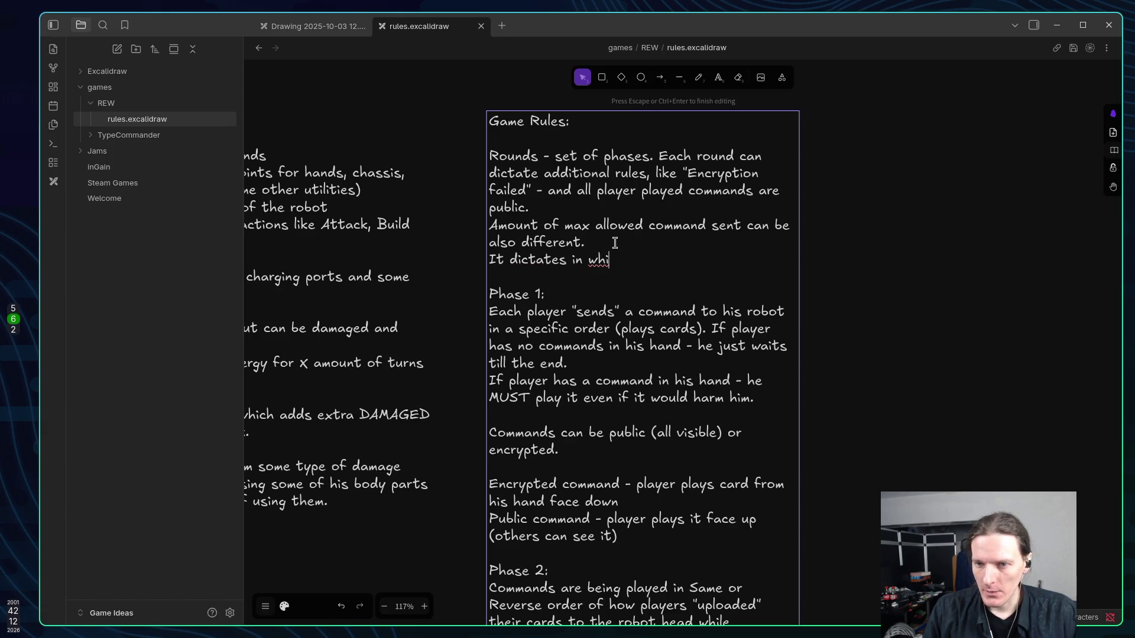
type("ch ord")
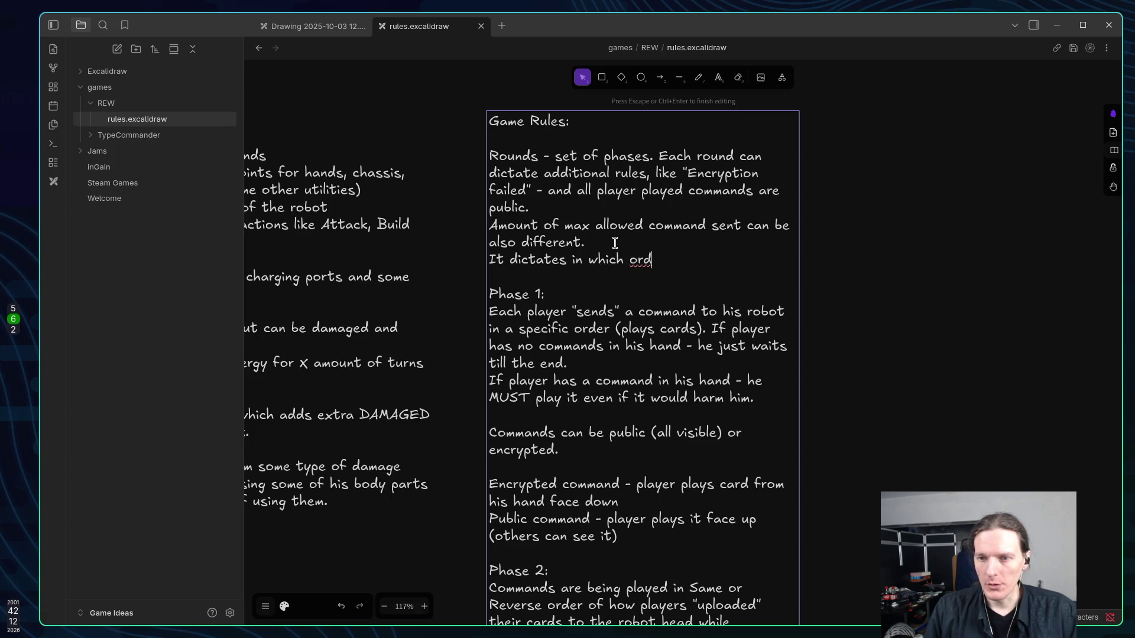
type("er command")
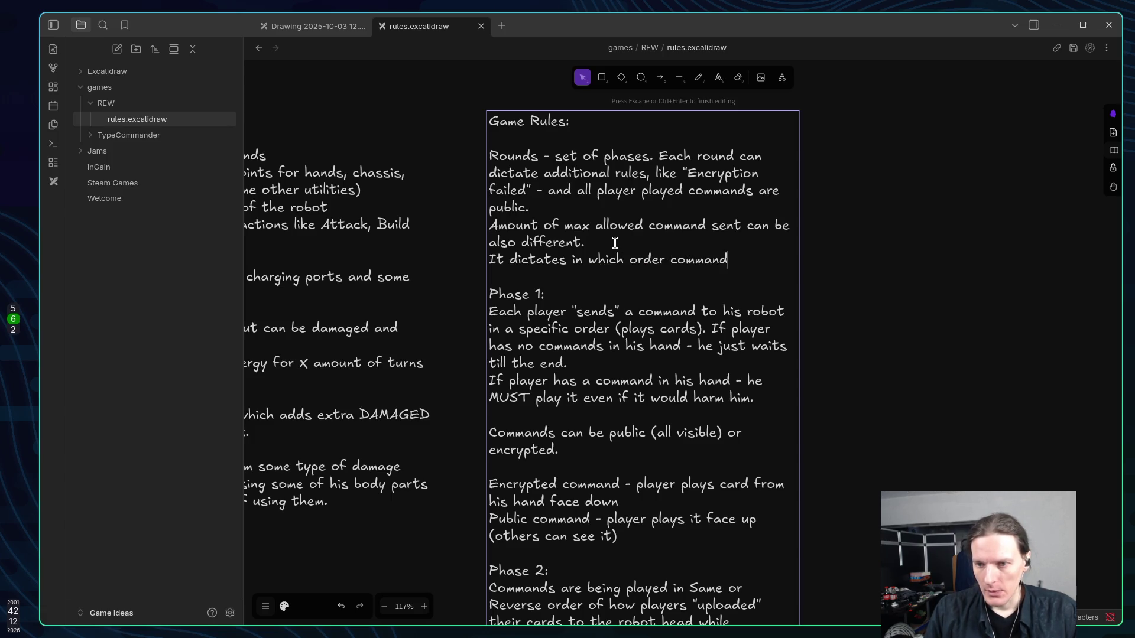
type("s wi")
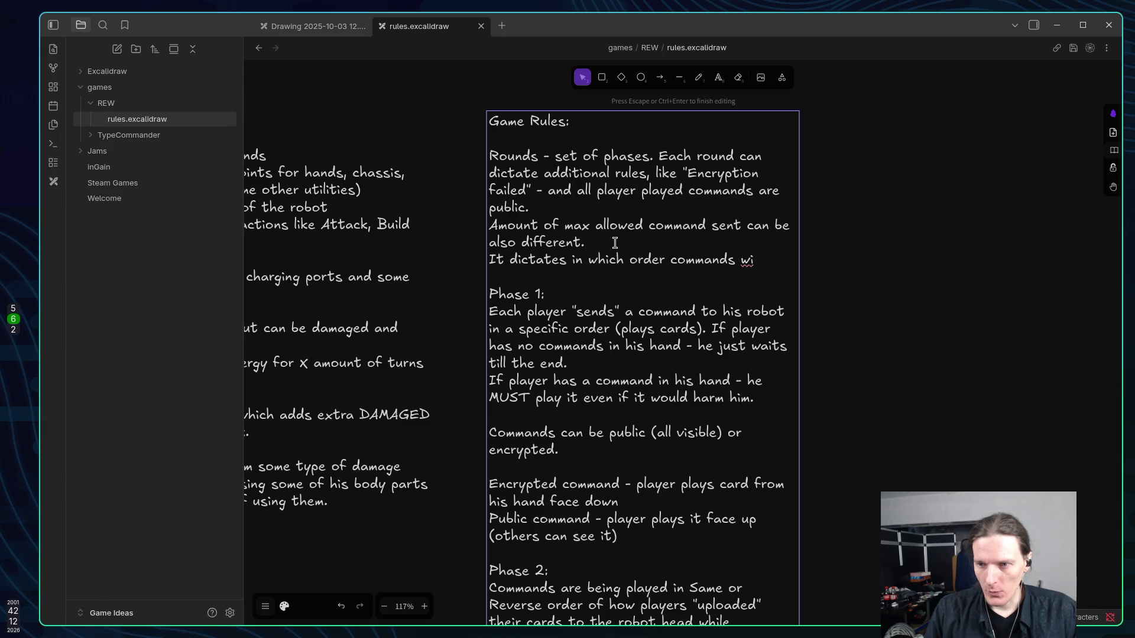
type("ll be ")
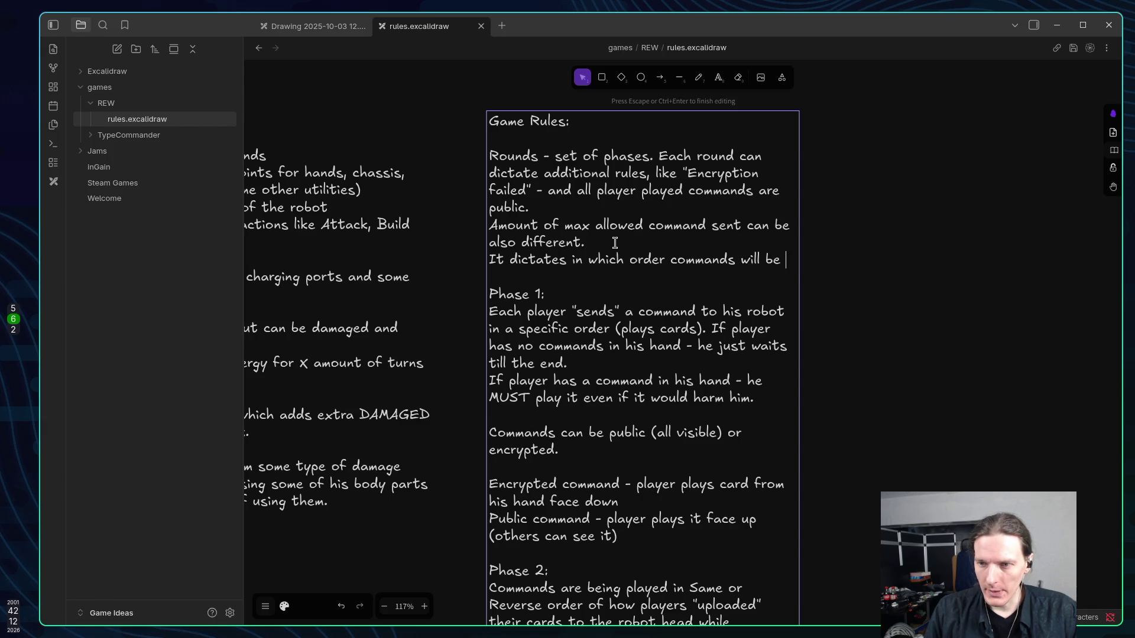
type("executed")
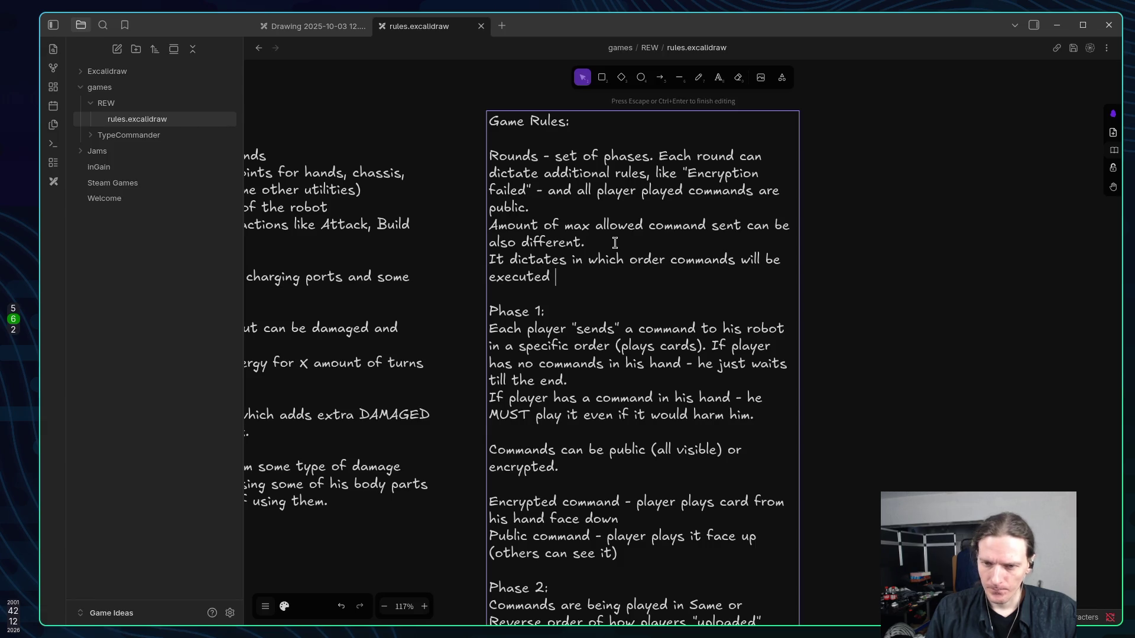
type("FIFO, LI")
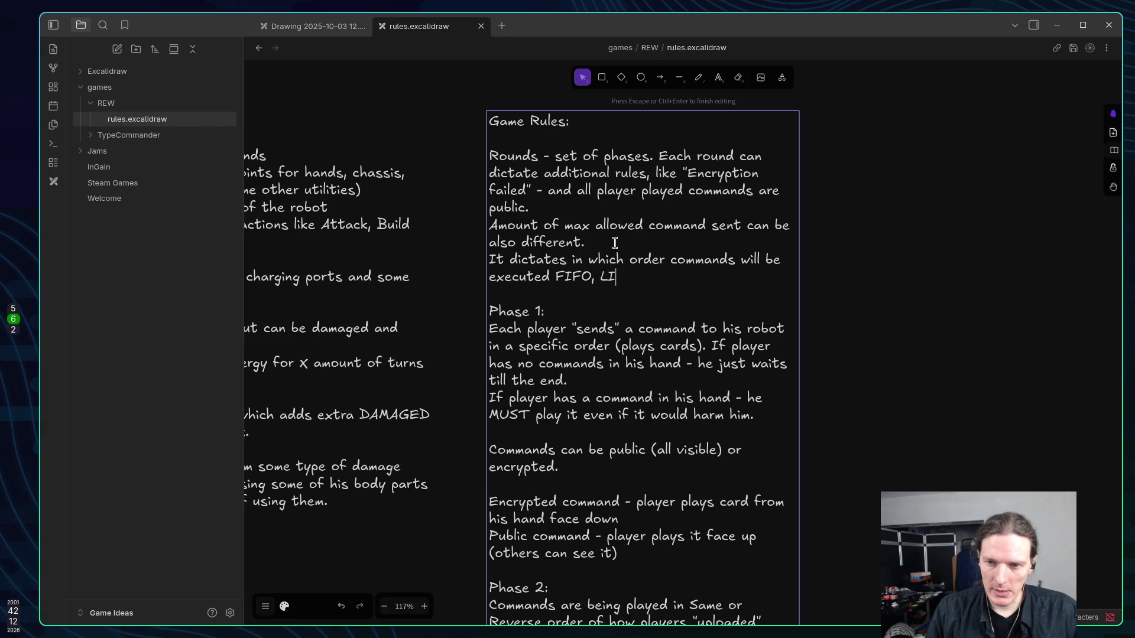
type("FO")
key("ctrl+Left")
key("Delete")
type("or")
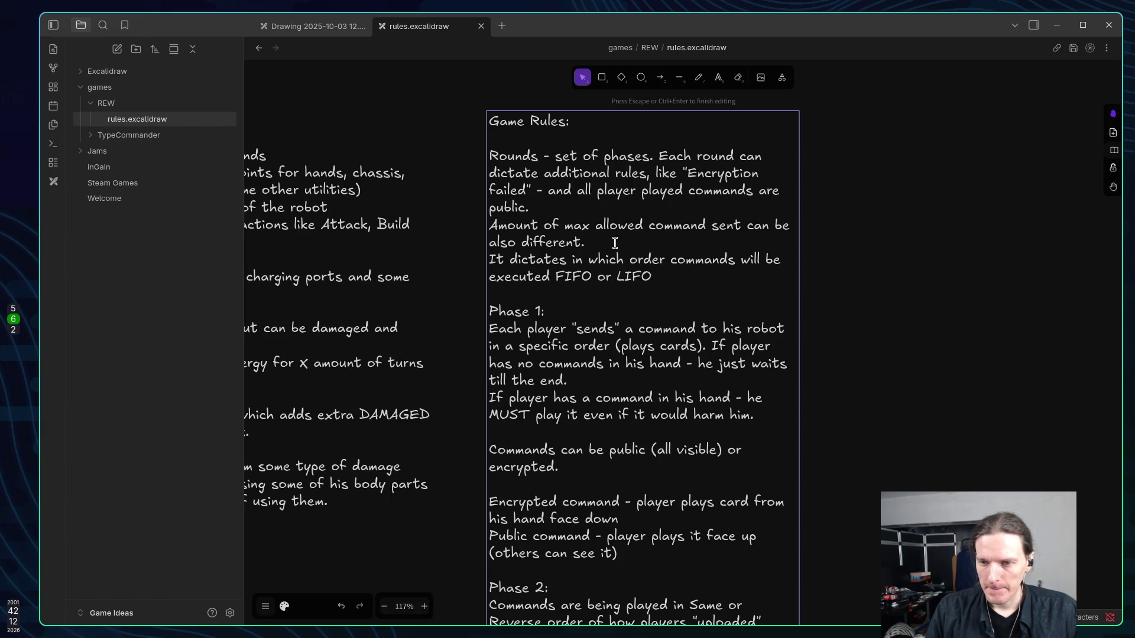
type(".")
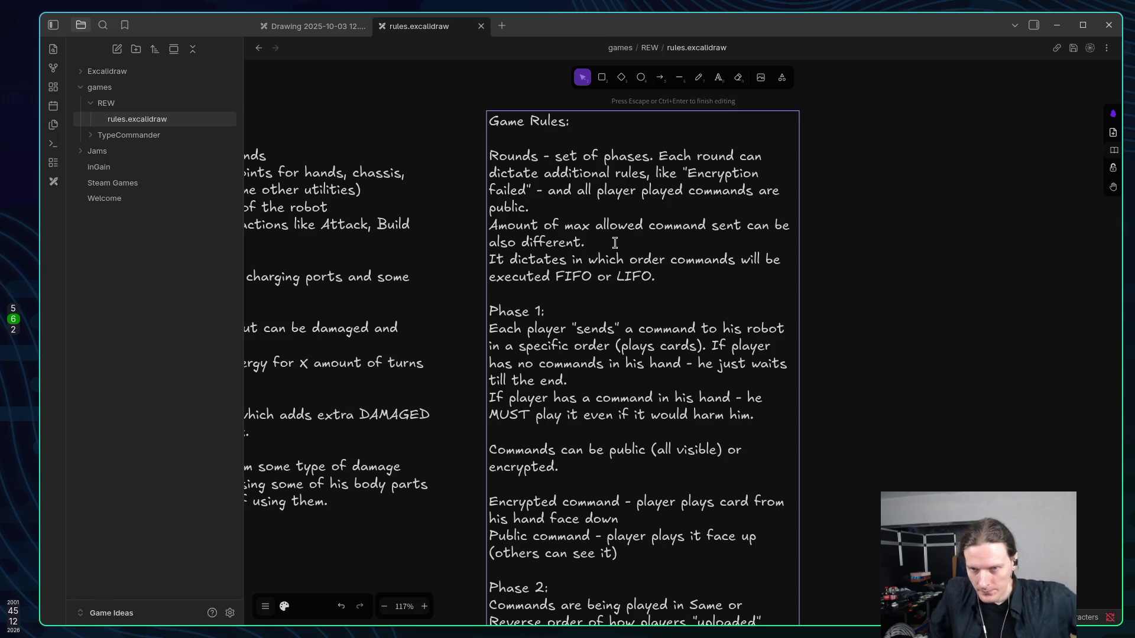
Commit the edited Game Rules text by clicking empty canvas.
left_click(877, 256)
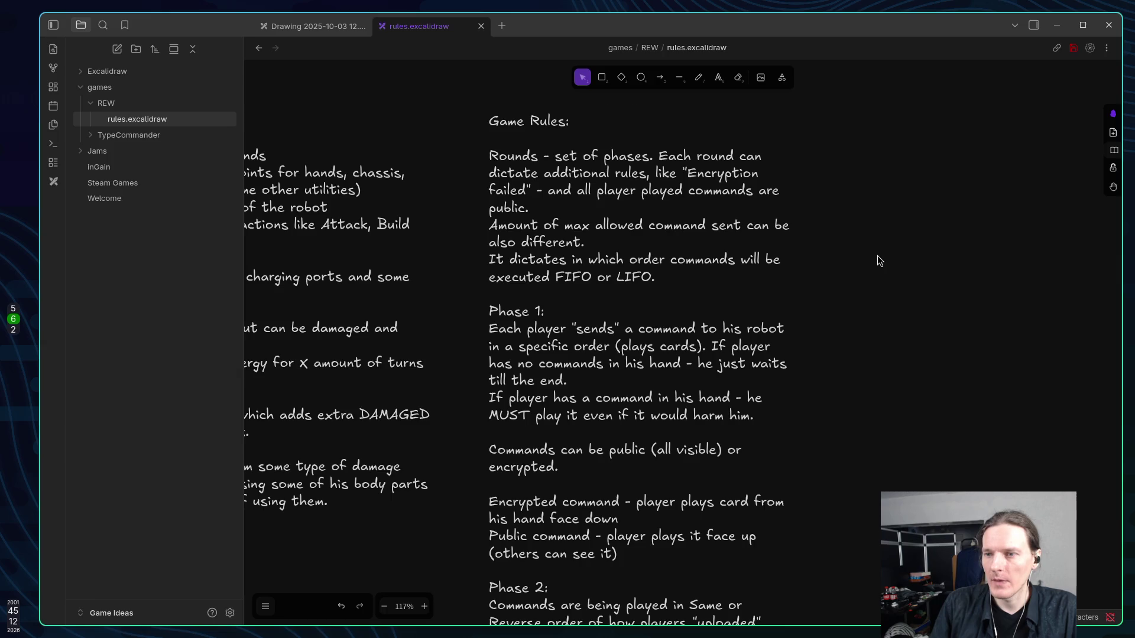
Create a wide text box right of the Game Rules reading 'Satelite', then switch to Firefox.
key("t")
left_click_drag(827, 122, 1061, 172)
type("Satelite")
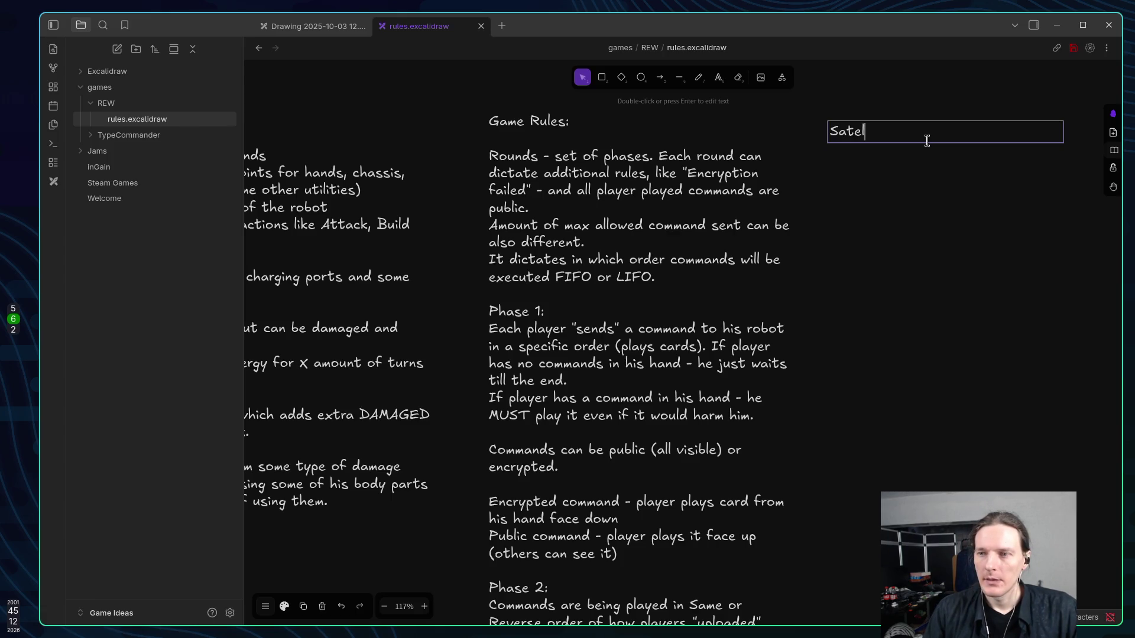
key("alt+Tab")
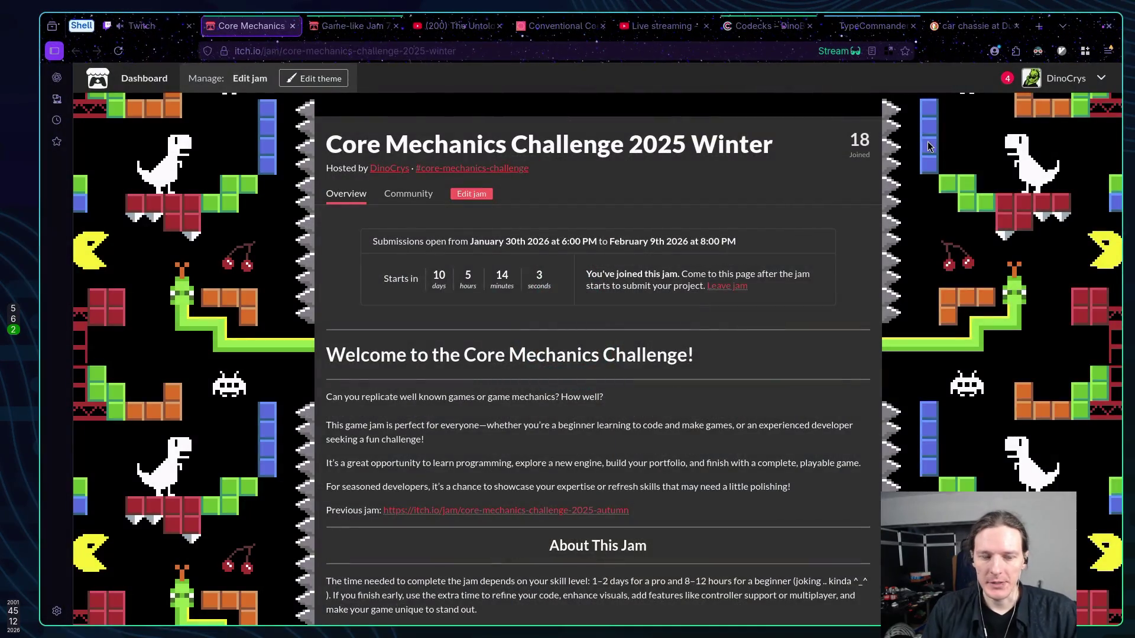
Search DuckDuckGo for 'satelite' in a new browser tab.
key("ctrl+t")
type("satel")
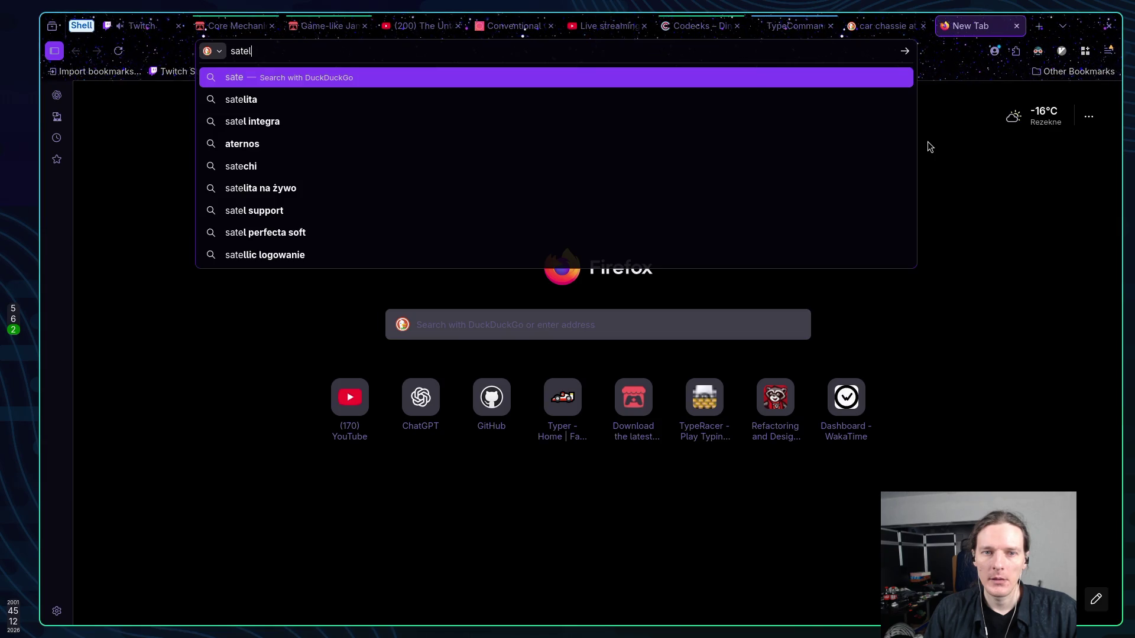
type("ite")
key("Return")
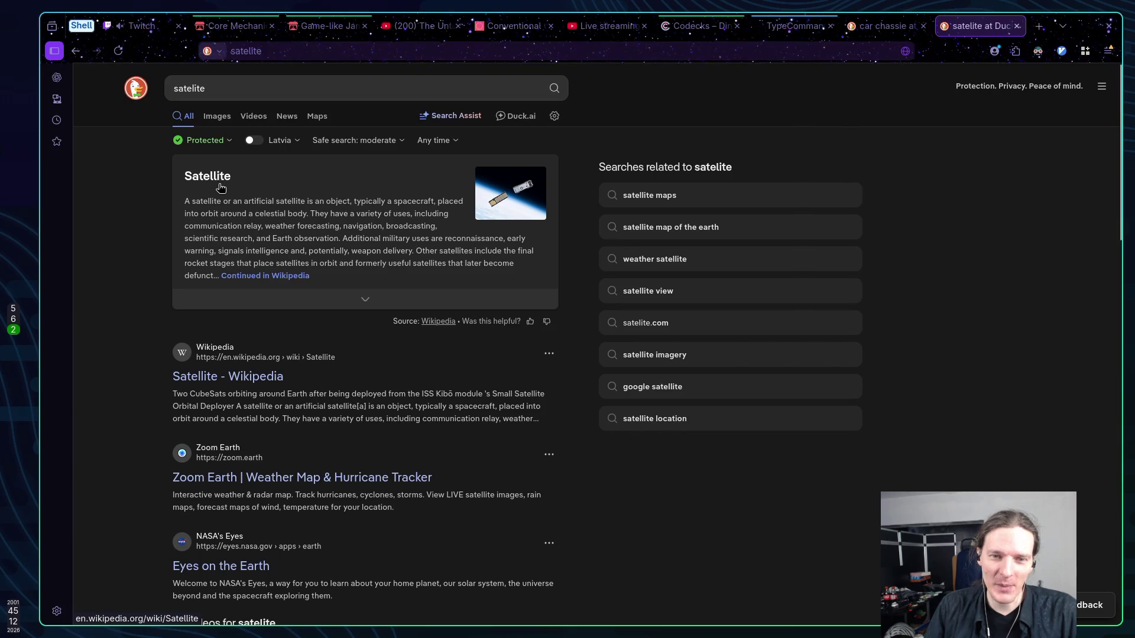
Confirm the 'Satellite' spelling in the results, close the tab and return to Obsidian.
double_click(203, 204)
left_click(242, 214)
left_click_drag(185, 179, 248, 175)
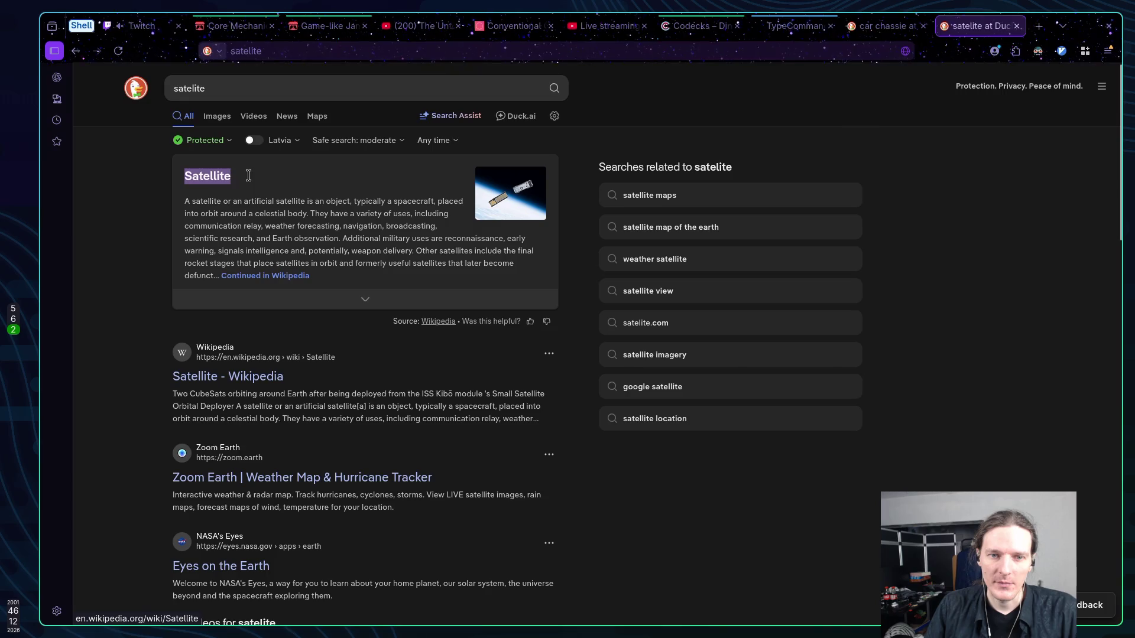
left_click(273, 211)
key("ctrl+w")
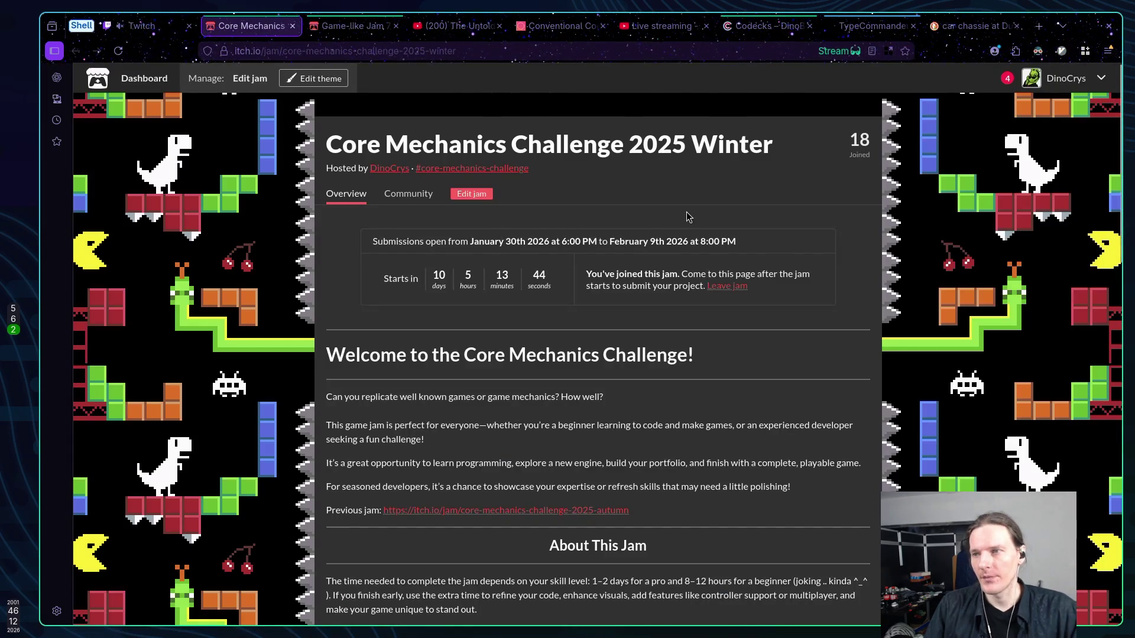
key("alt+Tab")
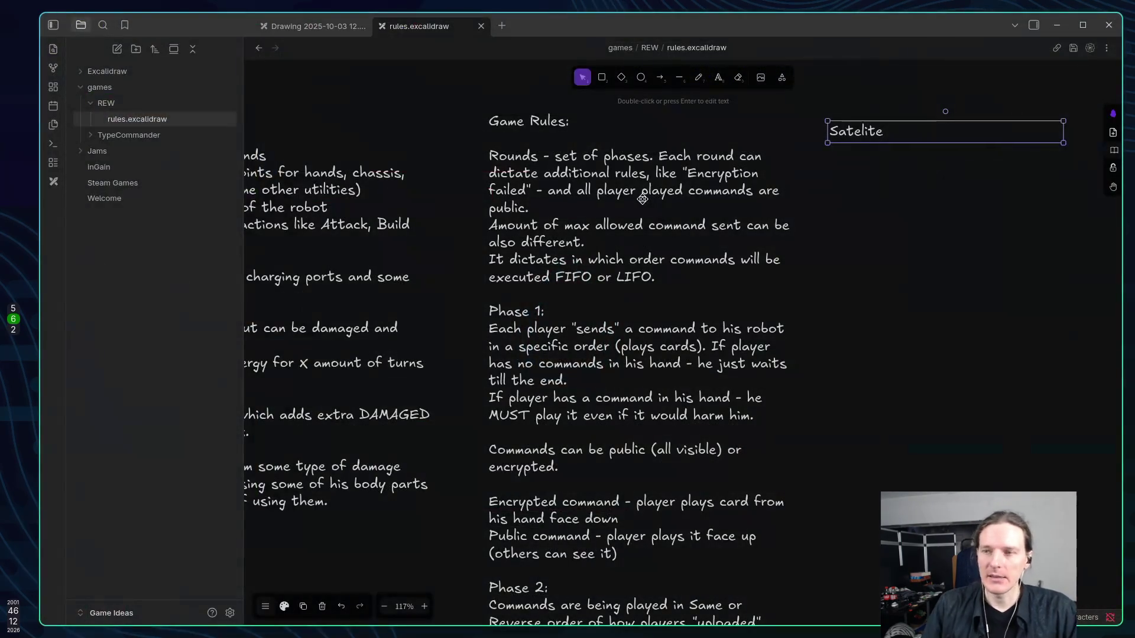
Correct the text box heading to 'Satellite' and start a new line below it.
double_click(882, 134)
type("Satellite")
key("Return")
key("Return")
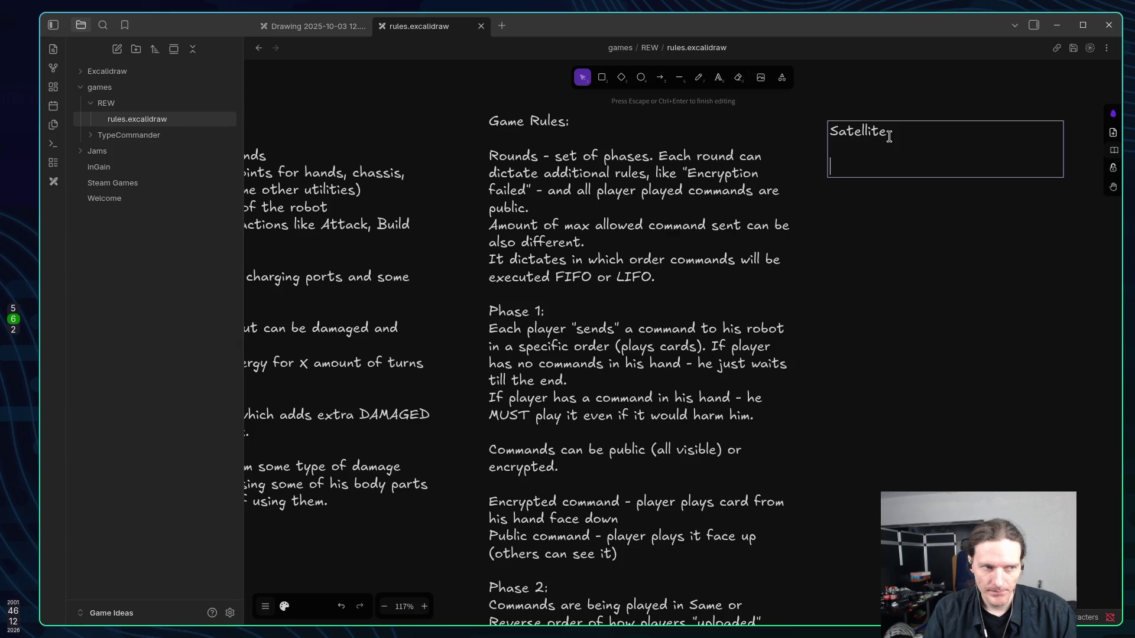
type("Sa")
key("BackSpace")
key("BackSpace")
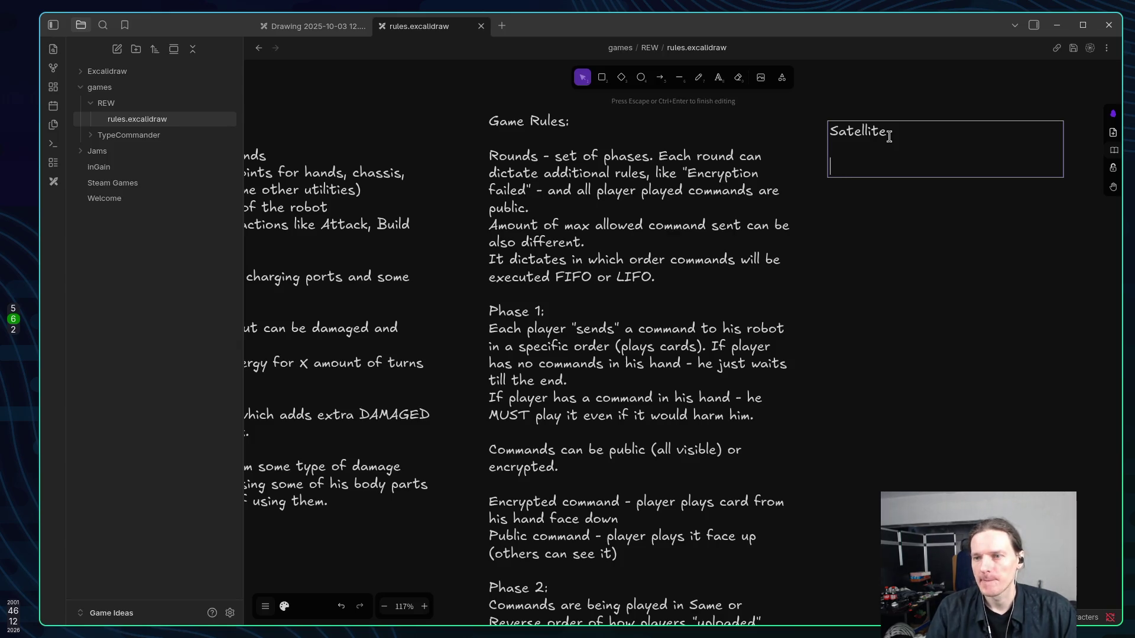
type("Fl")
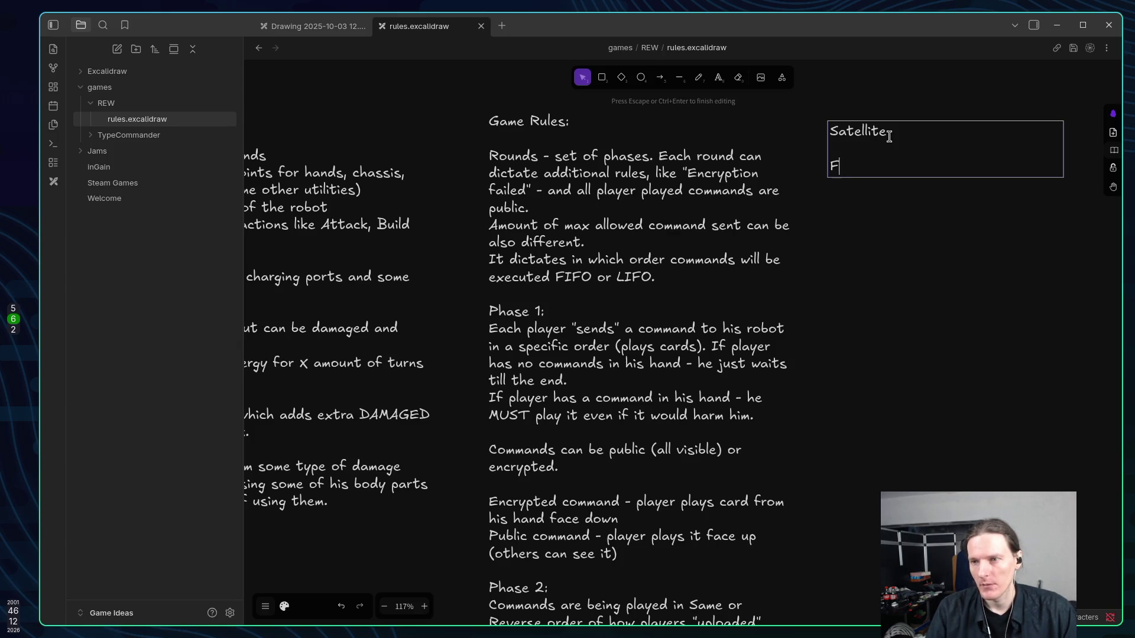
key("BackSpace")
key("BackSpace")
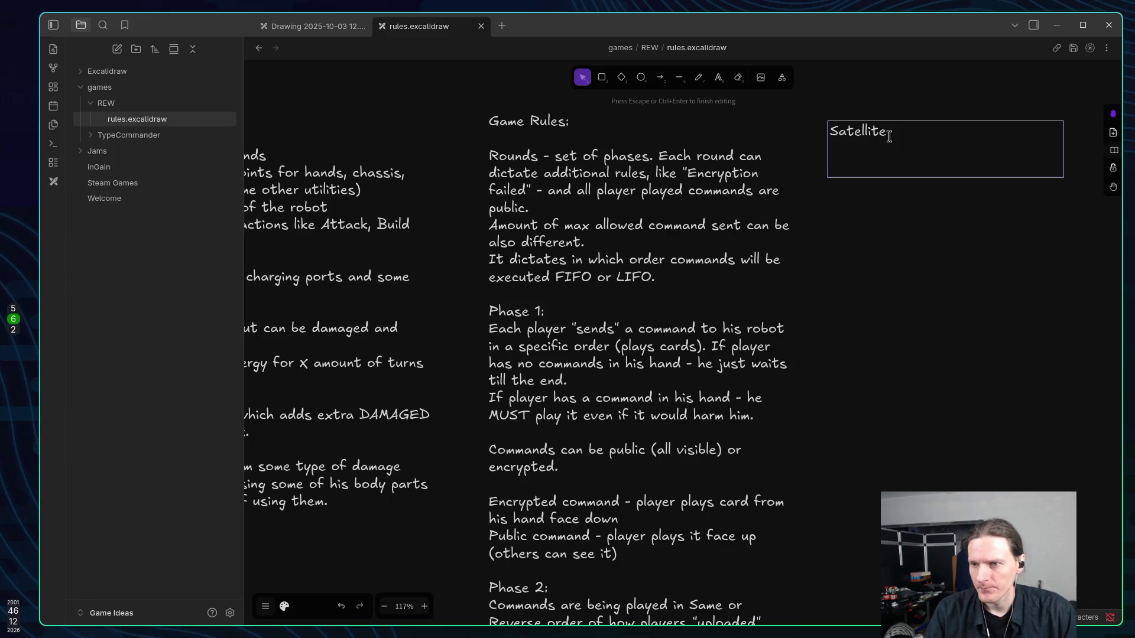
Write that a robot leaving for battle gets all its commands loaded from a card pool based on its parts.
type("When robot leaves for a battle")
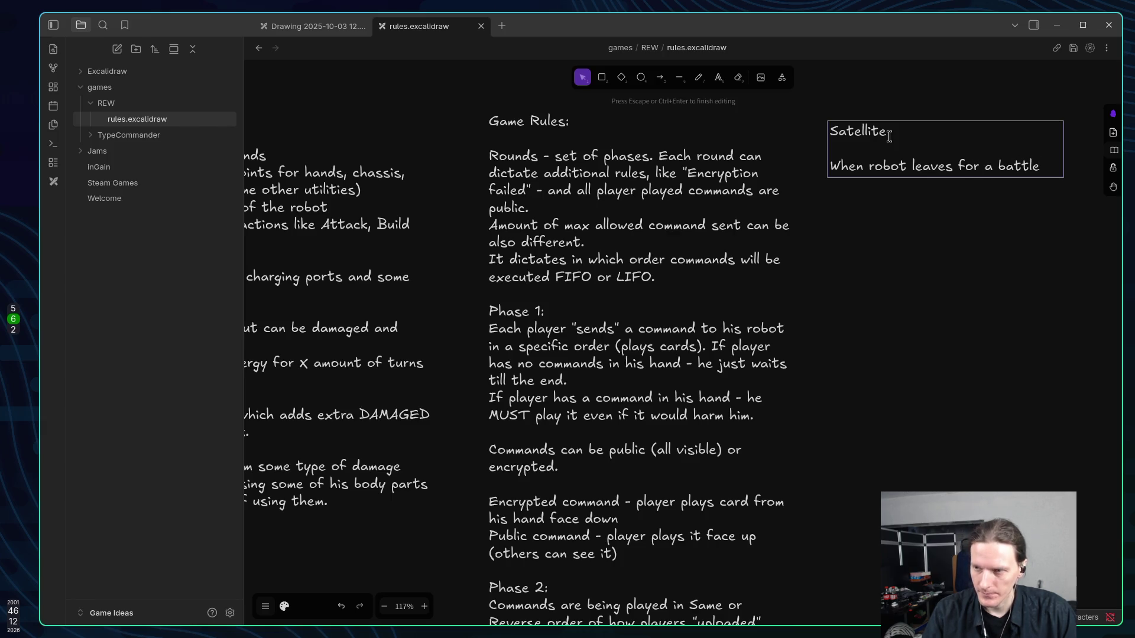
type(" -")
key("BackSpace")
key("BackSpace")
type("it get all the poss")
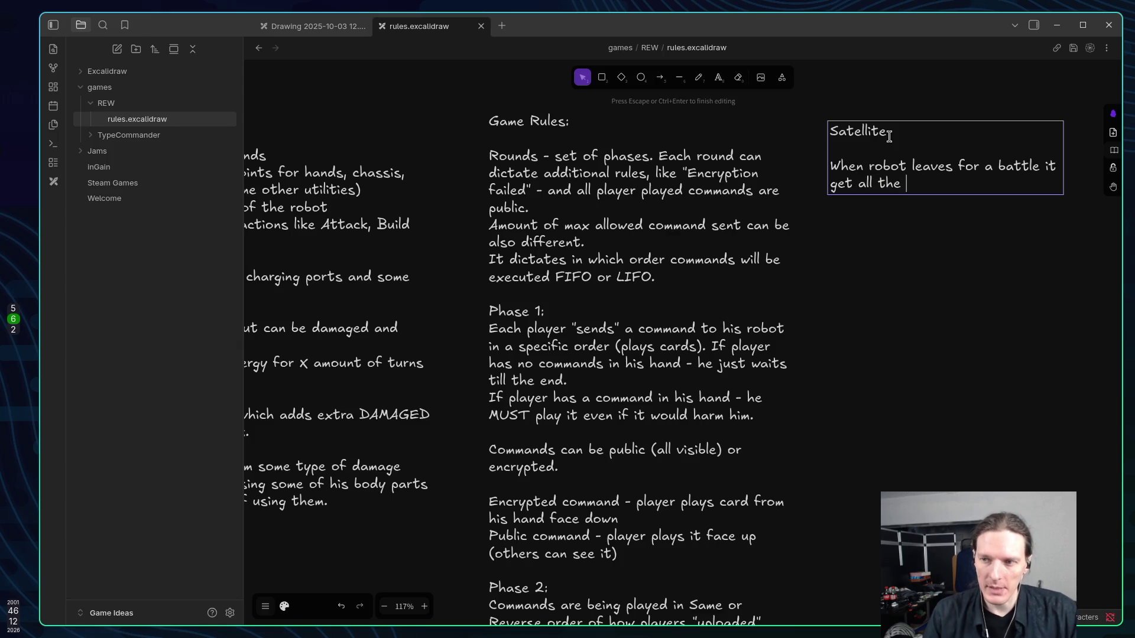
type("ible")
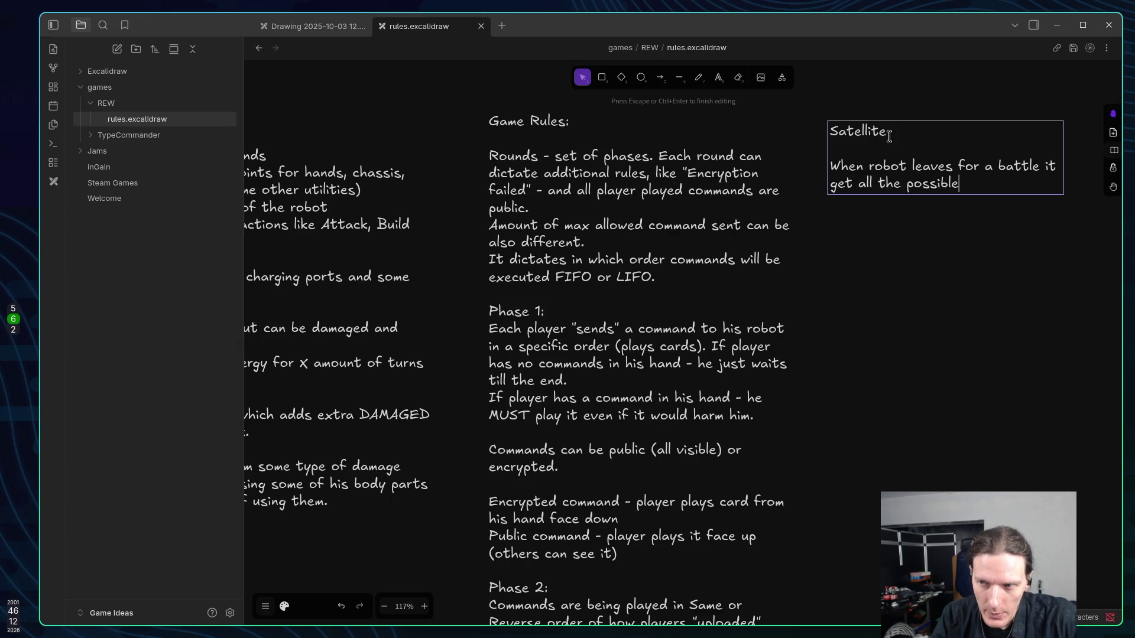
type(" comm")
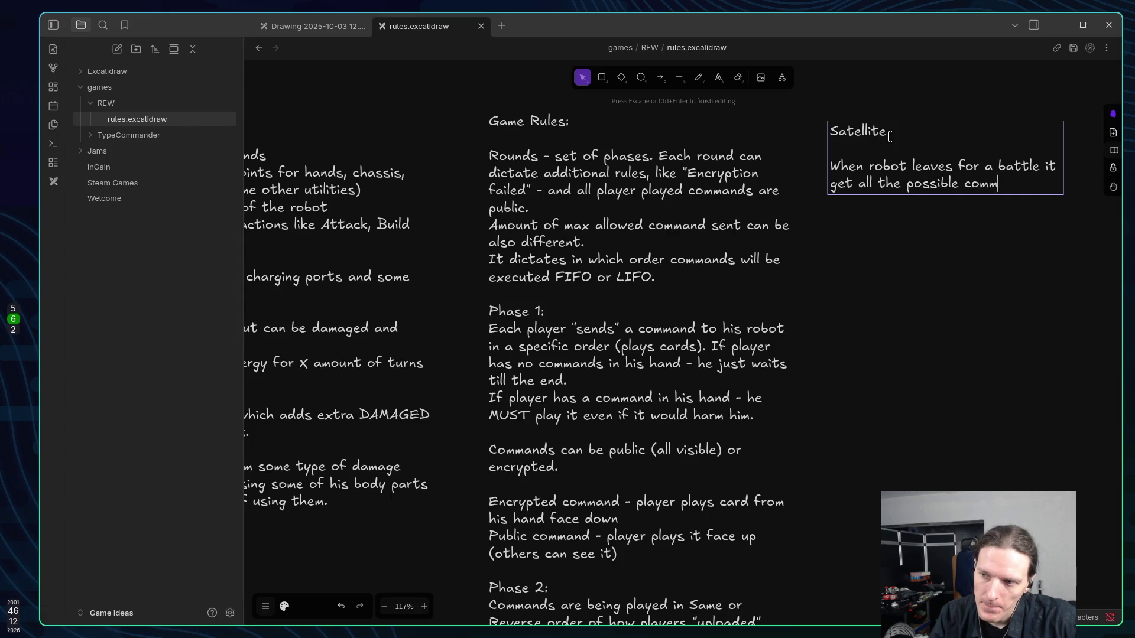
type("ands ")
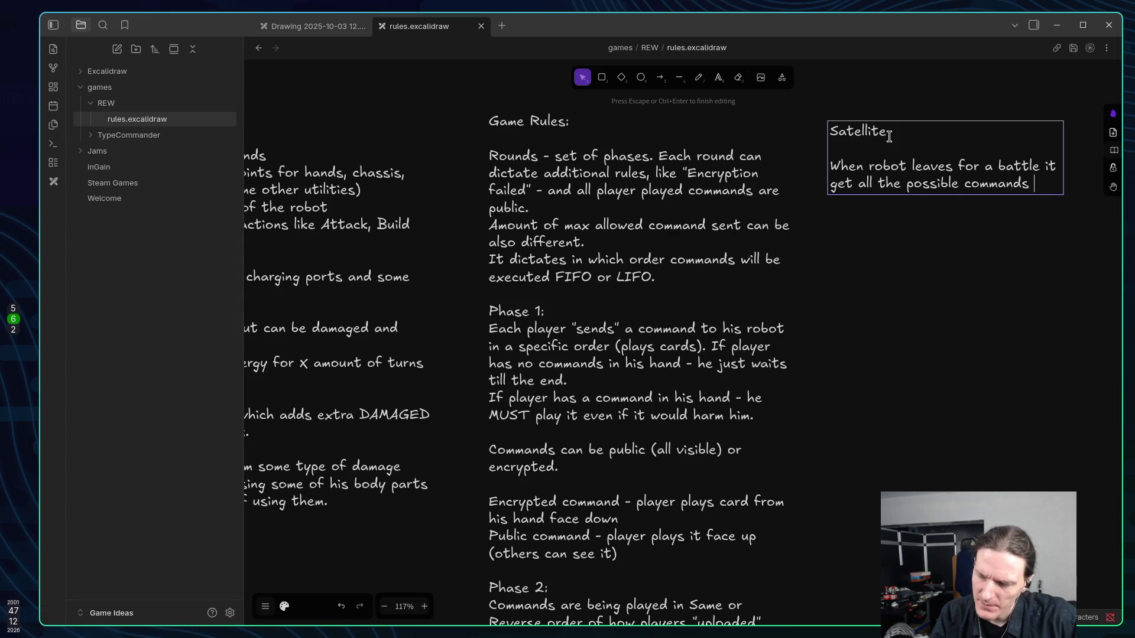
type("availabel")
key("BackSpace")
key("BackSpace")
key("BackSpace")
key("BackSpace")
key("BackSpace")
type("for this robot loaded int (")
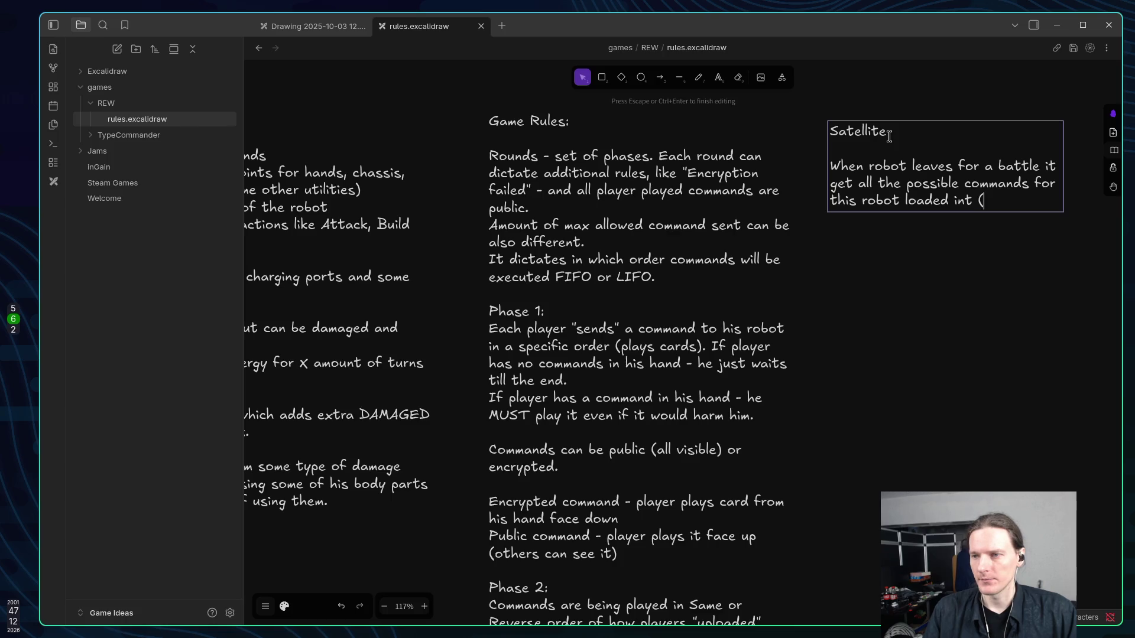
key("BackSpace")
key("BackSpace")
key("BackSpace")
type(" (")
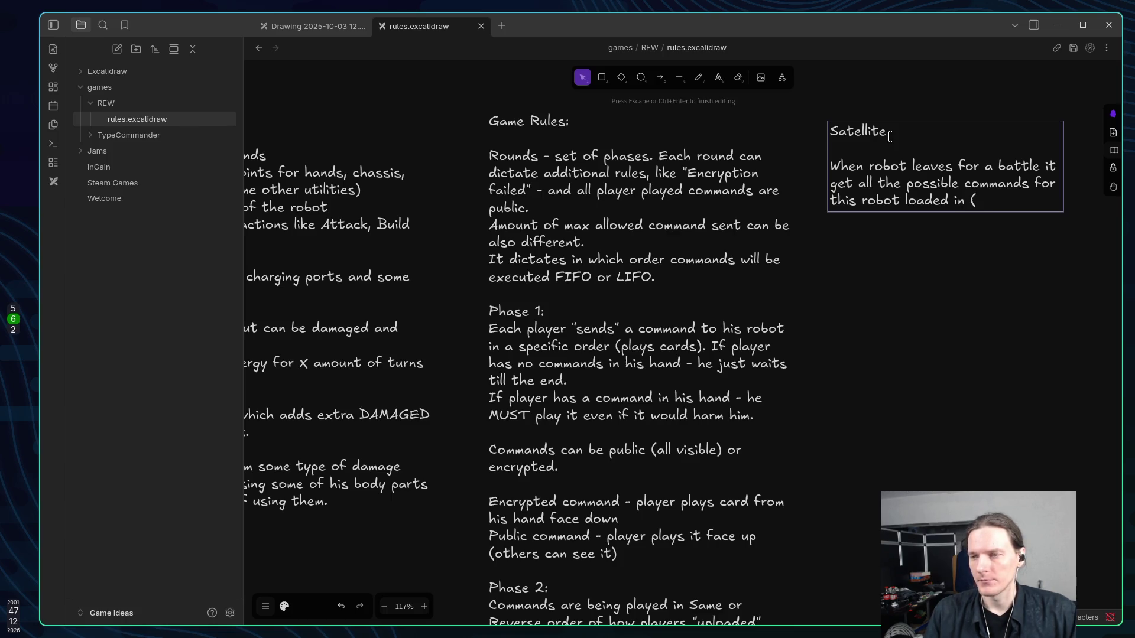
type("player card pool built from")
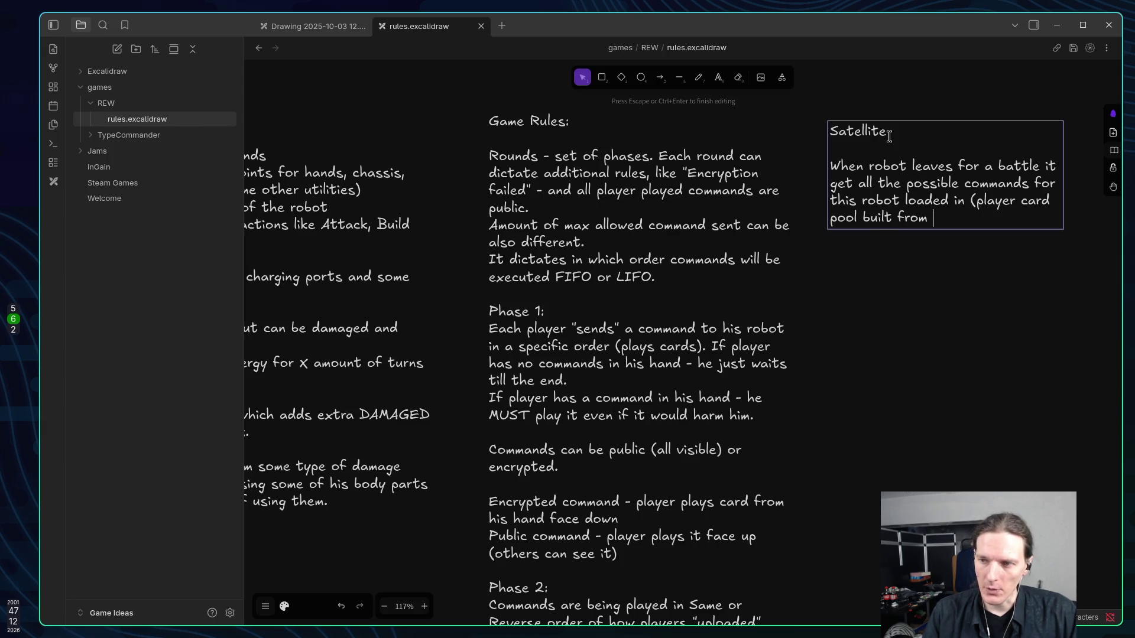
key("ctrl+BackSpace")
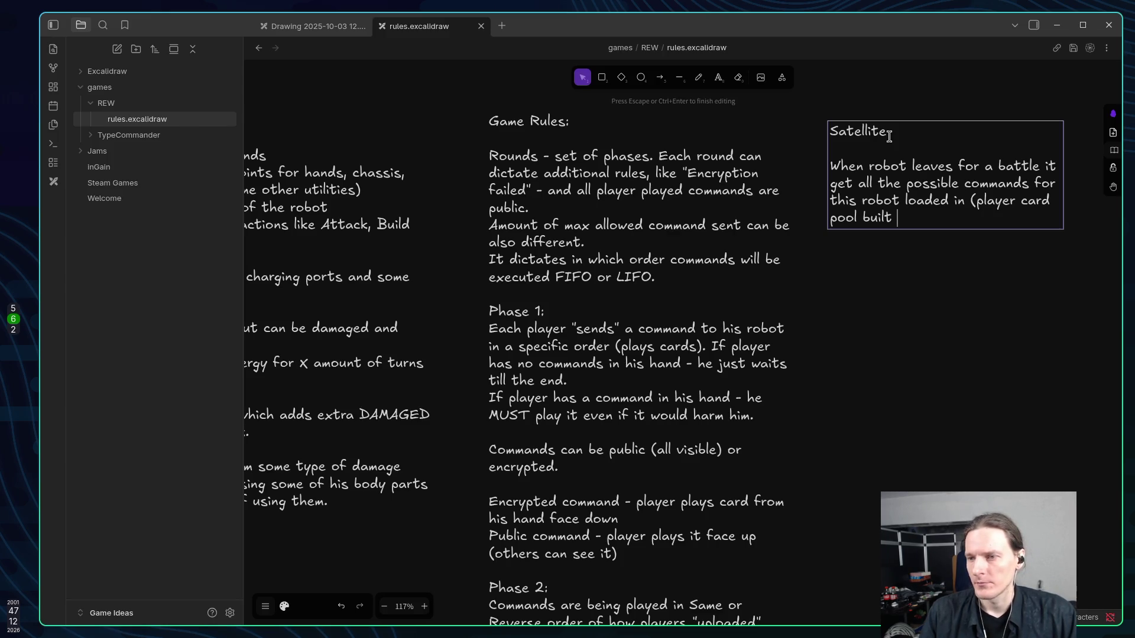
type("based ")
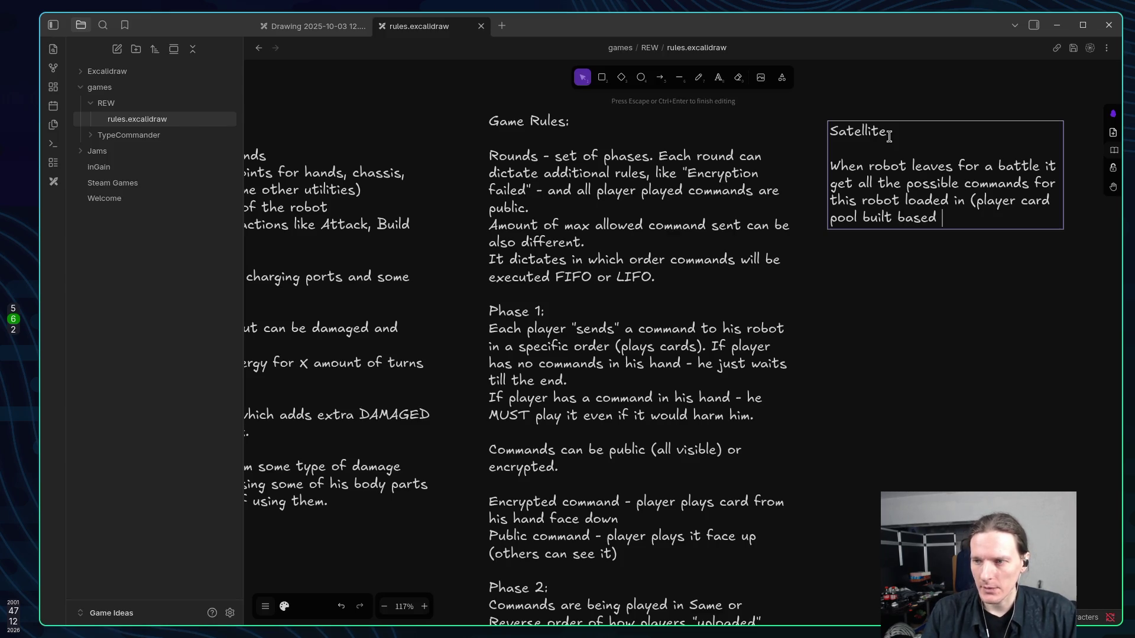
type("on play")
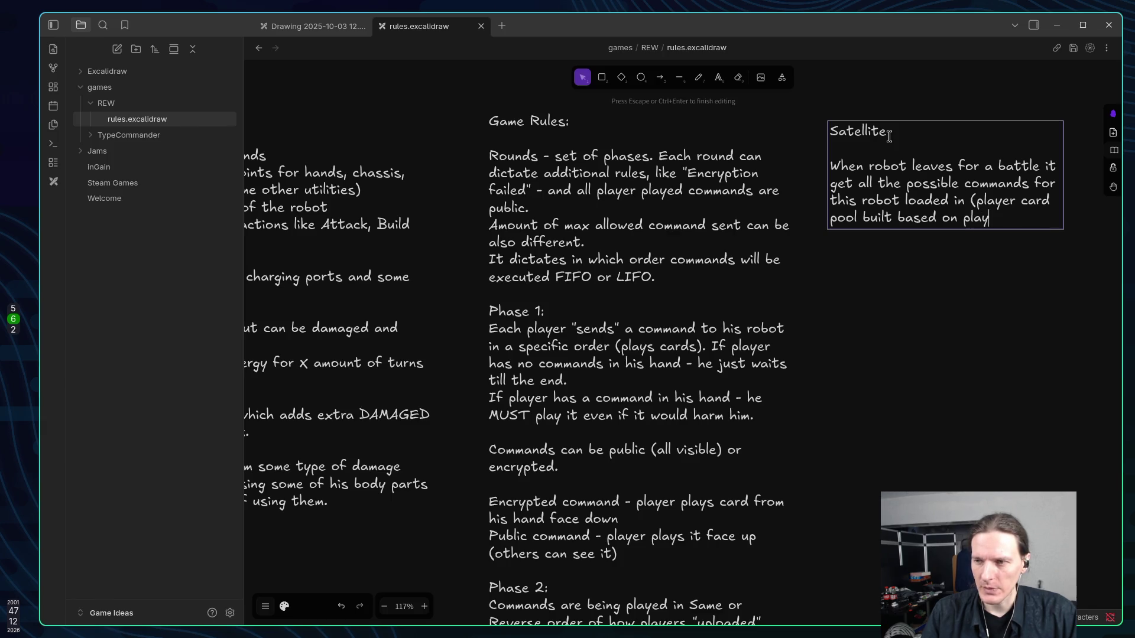
type("ers robot ")
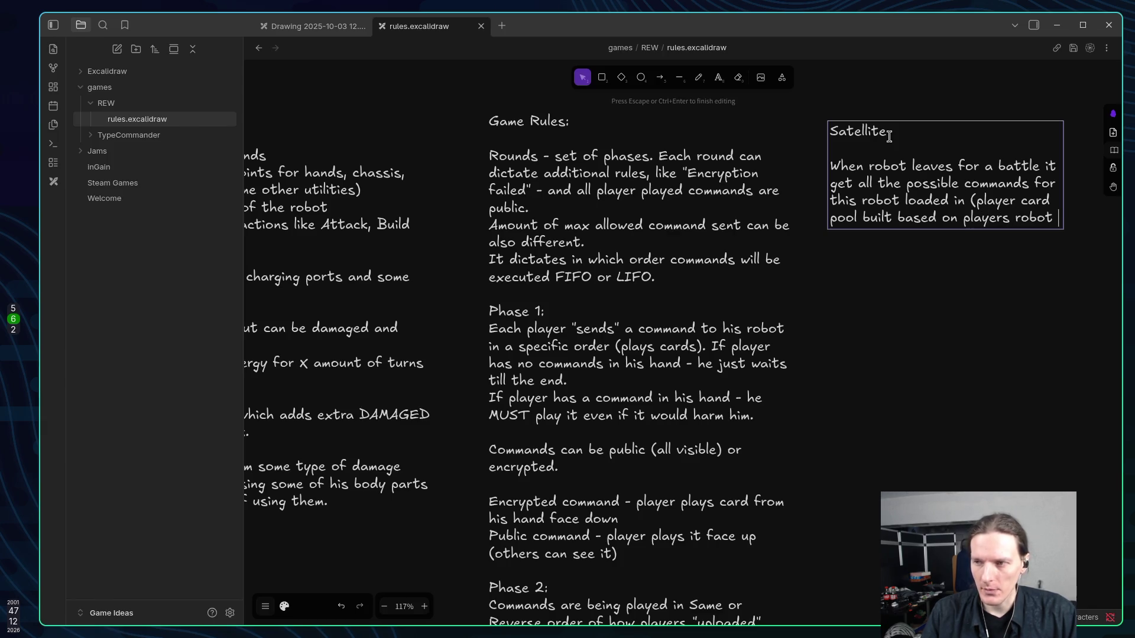
type("parts")
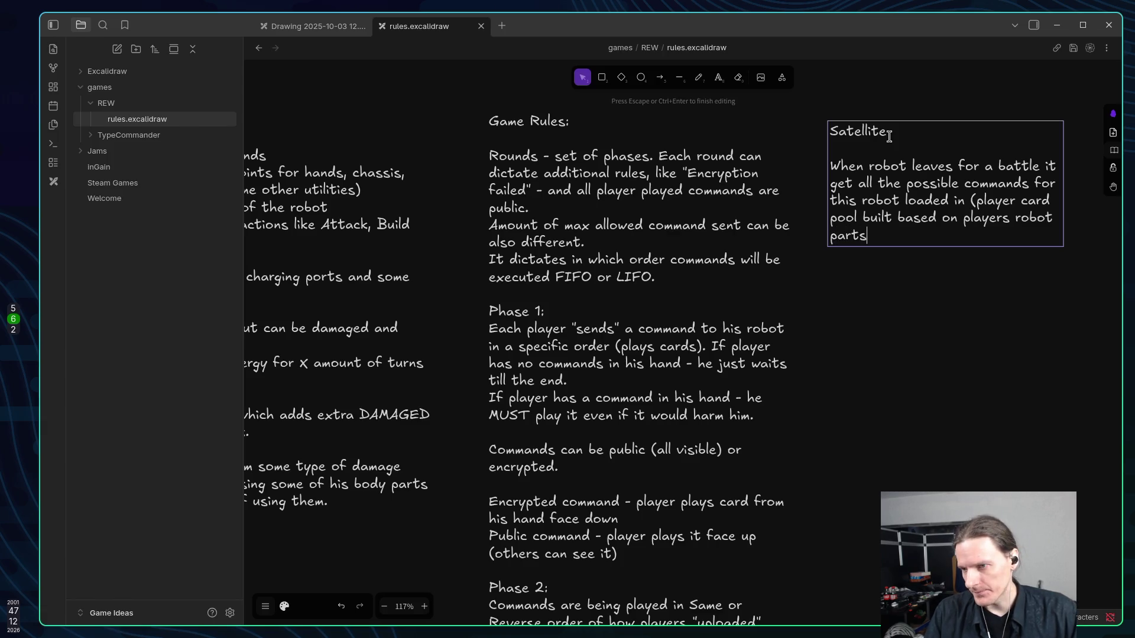
type(").")
key("Return")
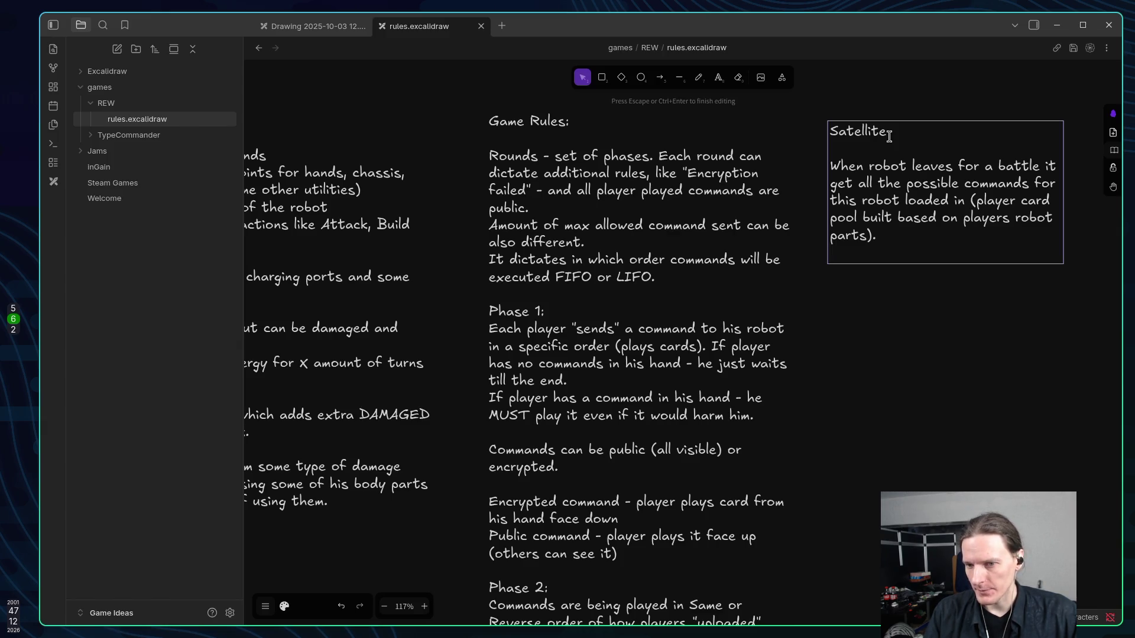
type("Ever")
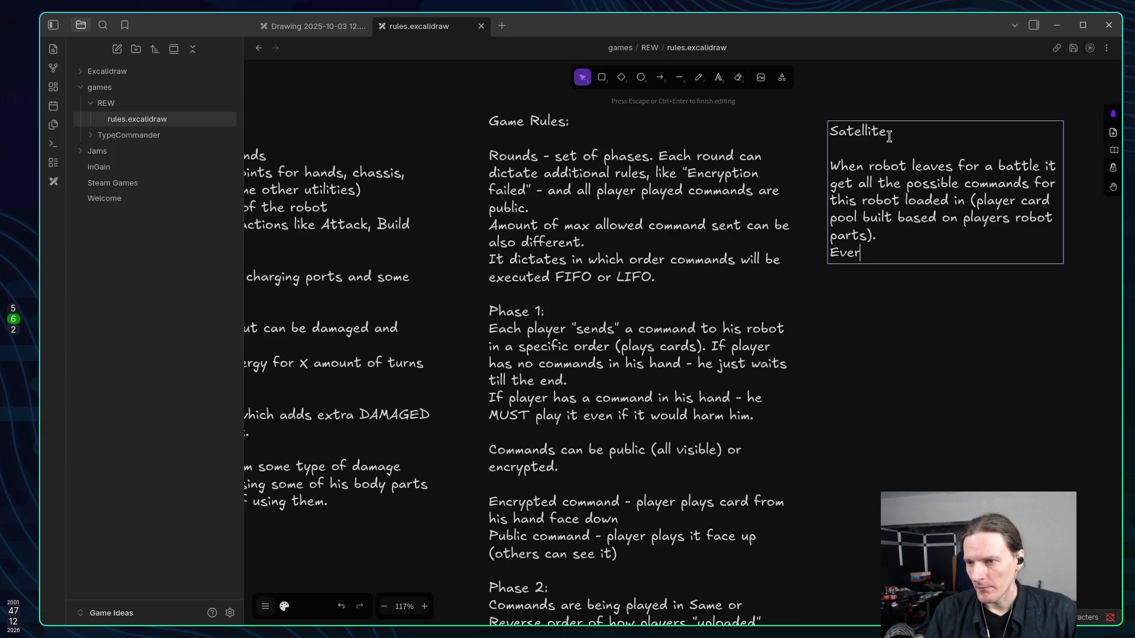
type("y phave")
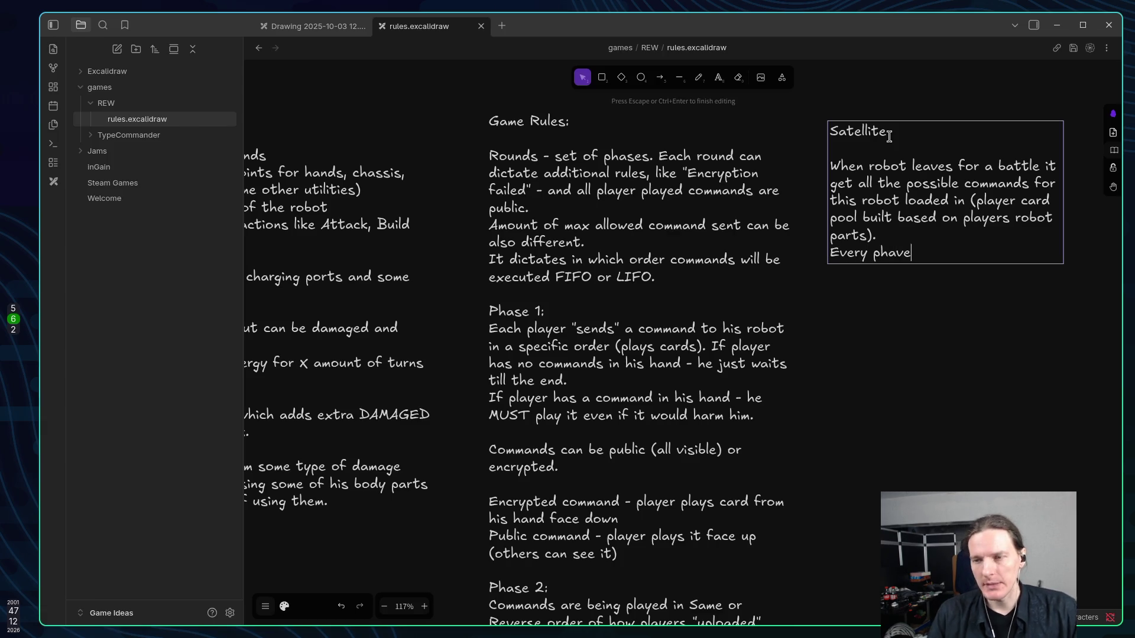
Type 'Every phase satellite prepares set of commands allowed to be called by player (send played it's IDs…'.
key("BackSpace")
key("BackSpace")
type("se ")
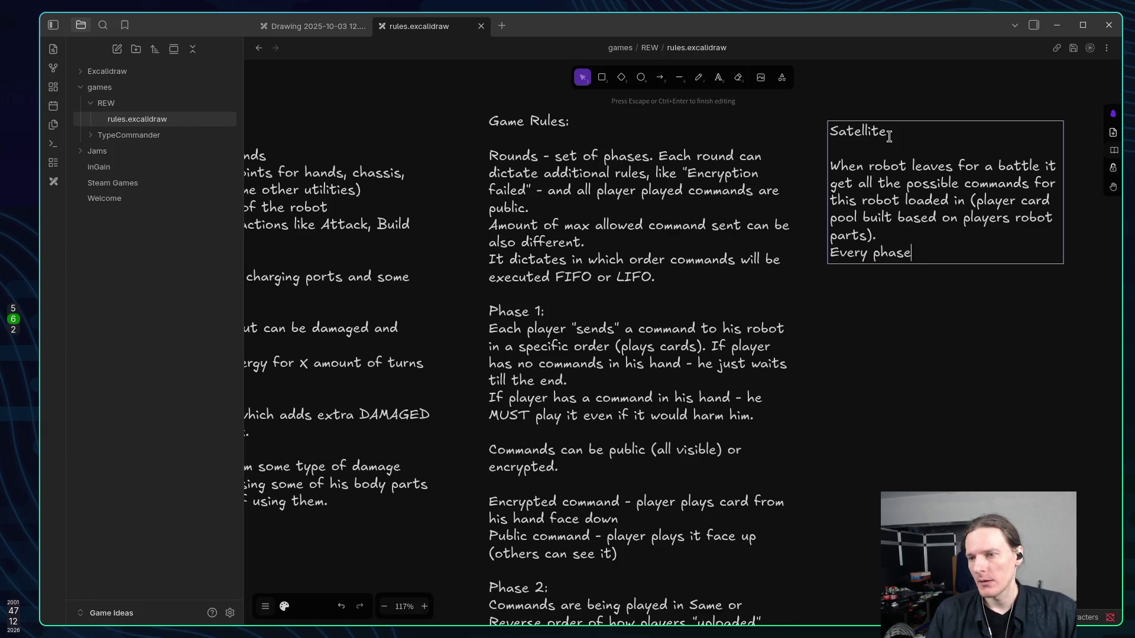
type("player")
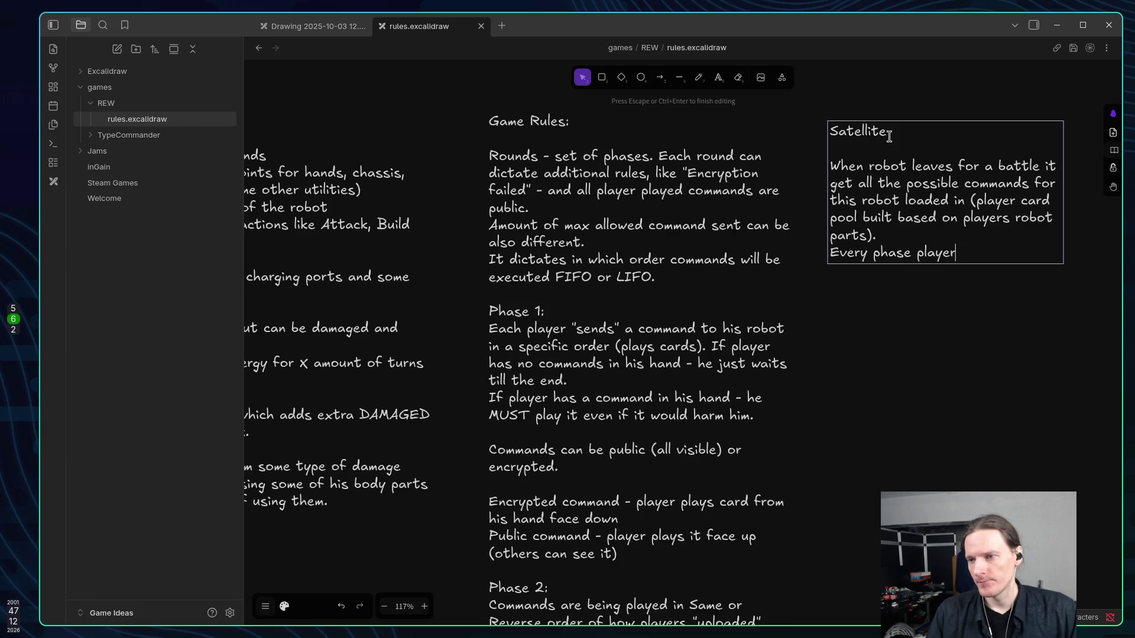
key("BackSpace")
key("BackSpace")
key("BackSpace")
key("BackSpace")
key("BackSpace")
key("BackSpace")
type("sa")
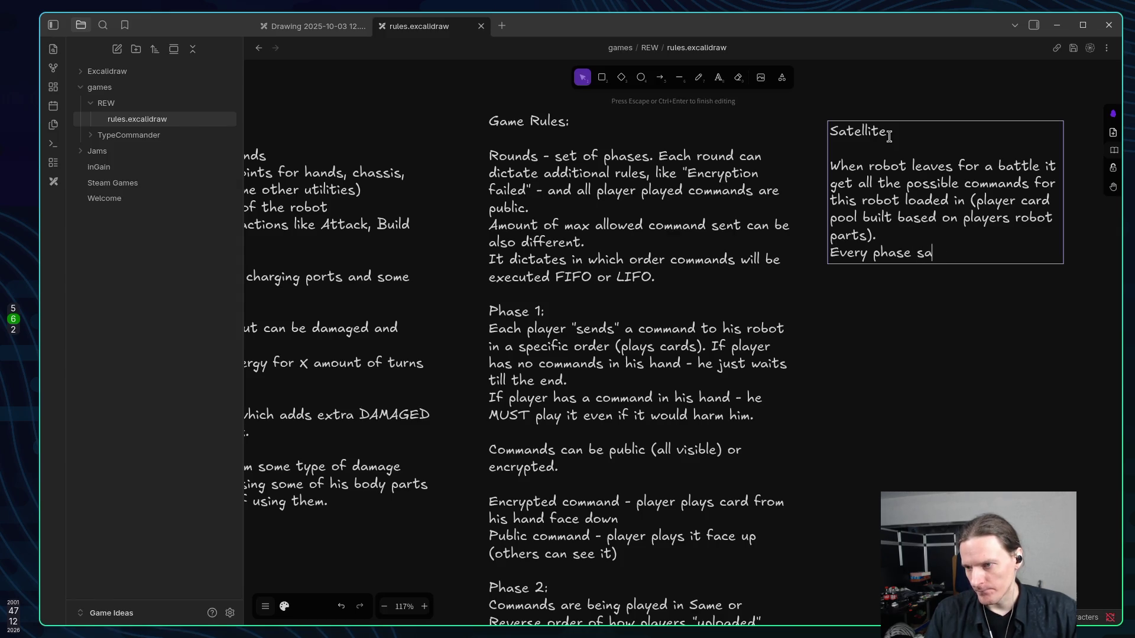
type("tellite prepa")
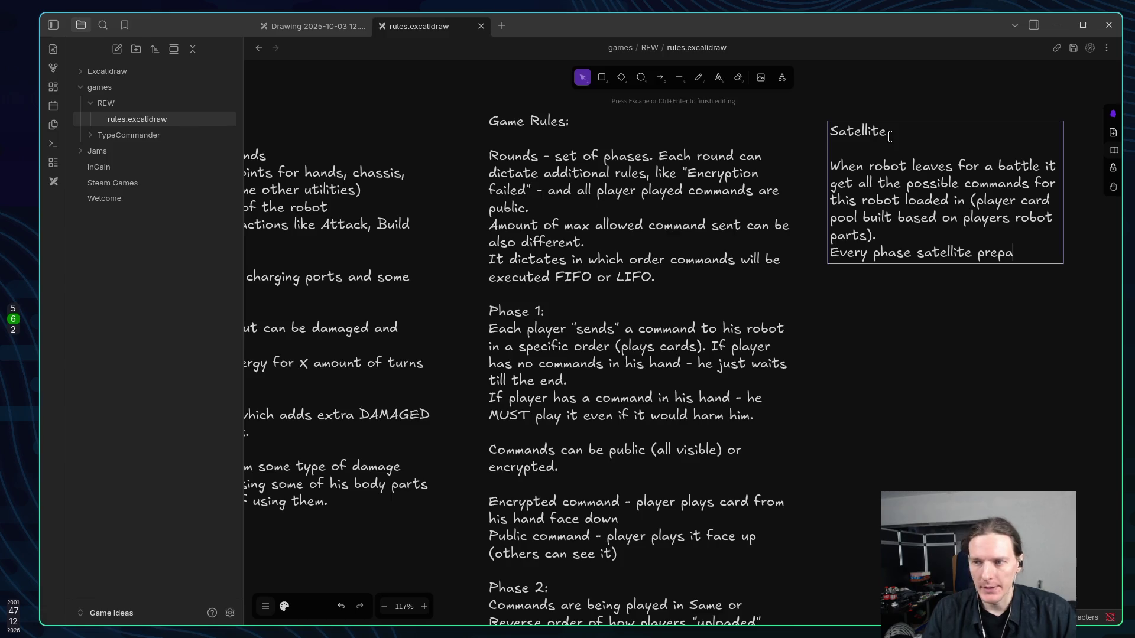
type("res ")
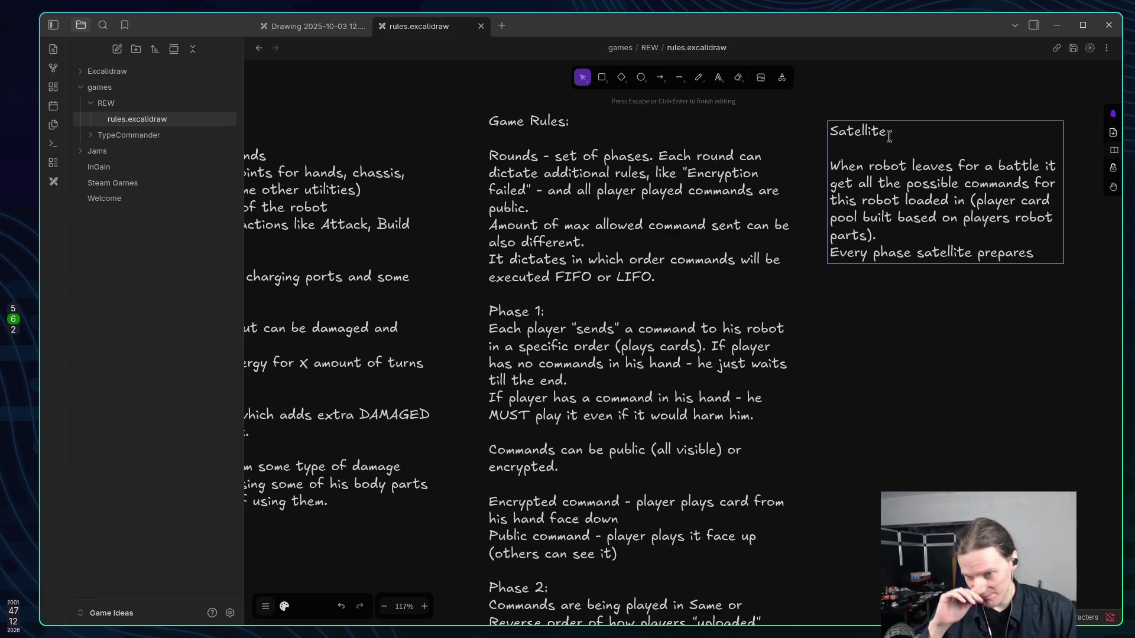
type("se")
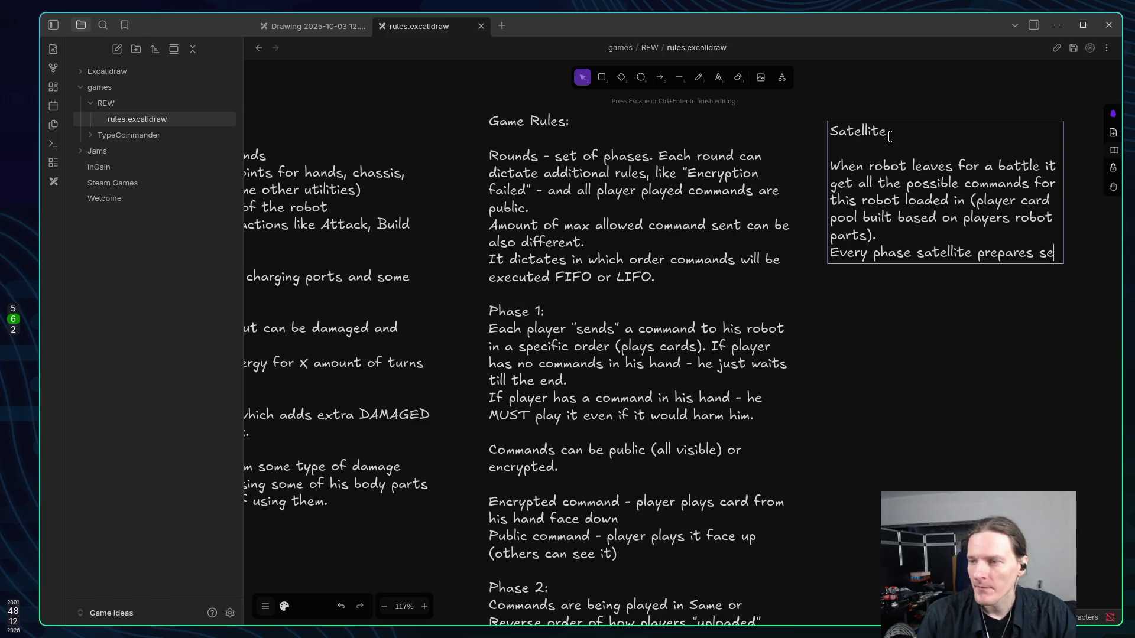
type("t of ")
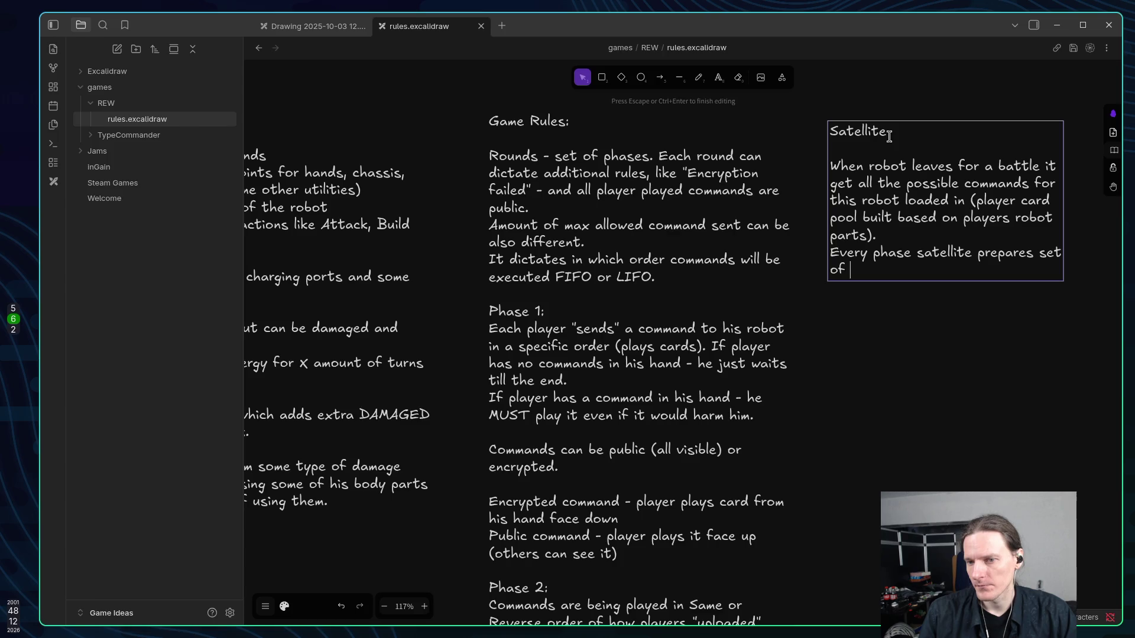
type("ca")
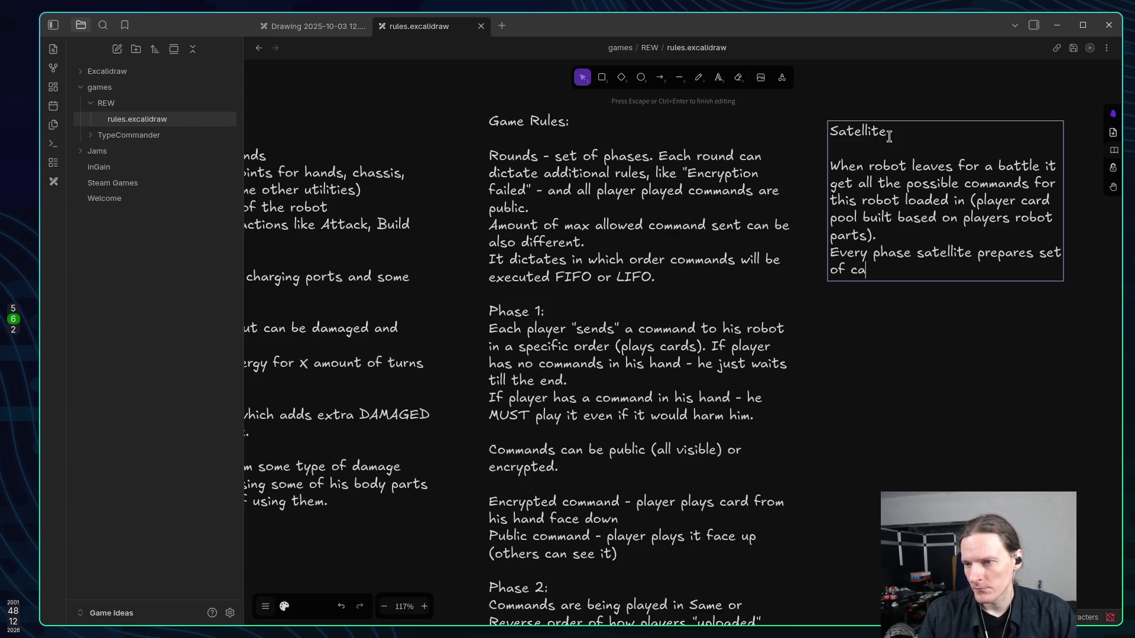
key("BackSpace")
key("BackSpace")
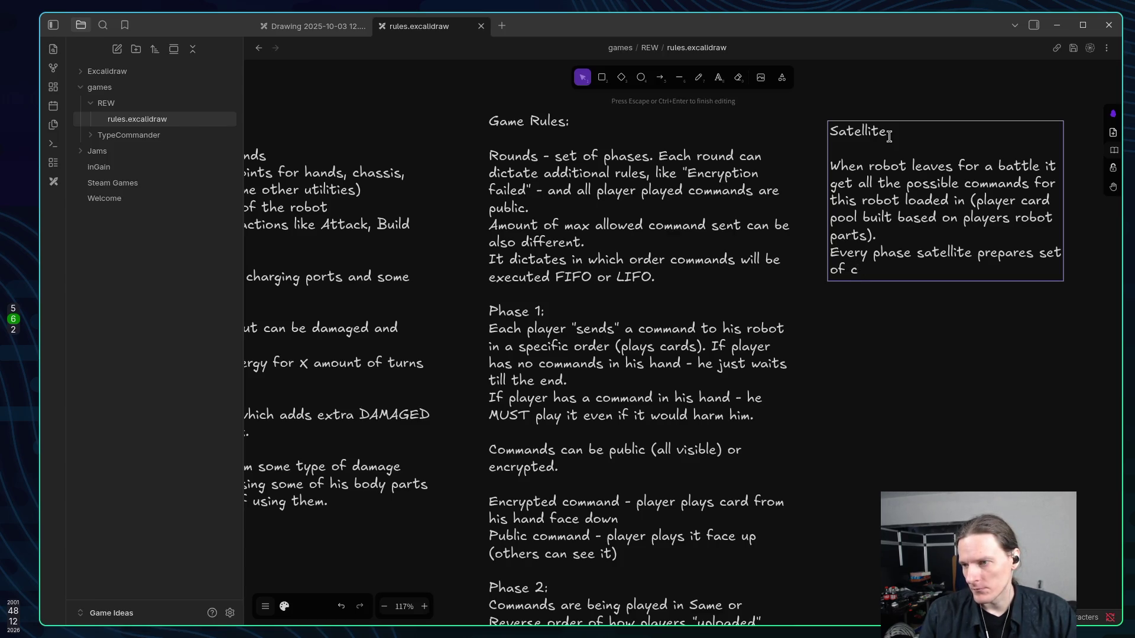
type("comma")
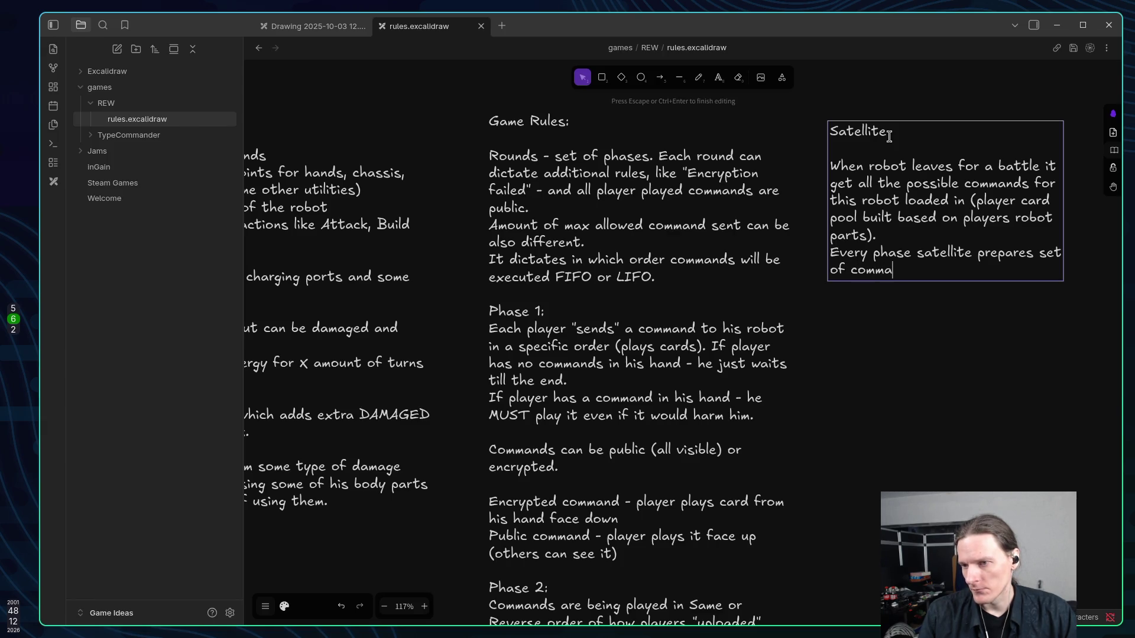
type("nds allowed to")
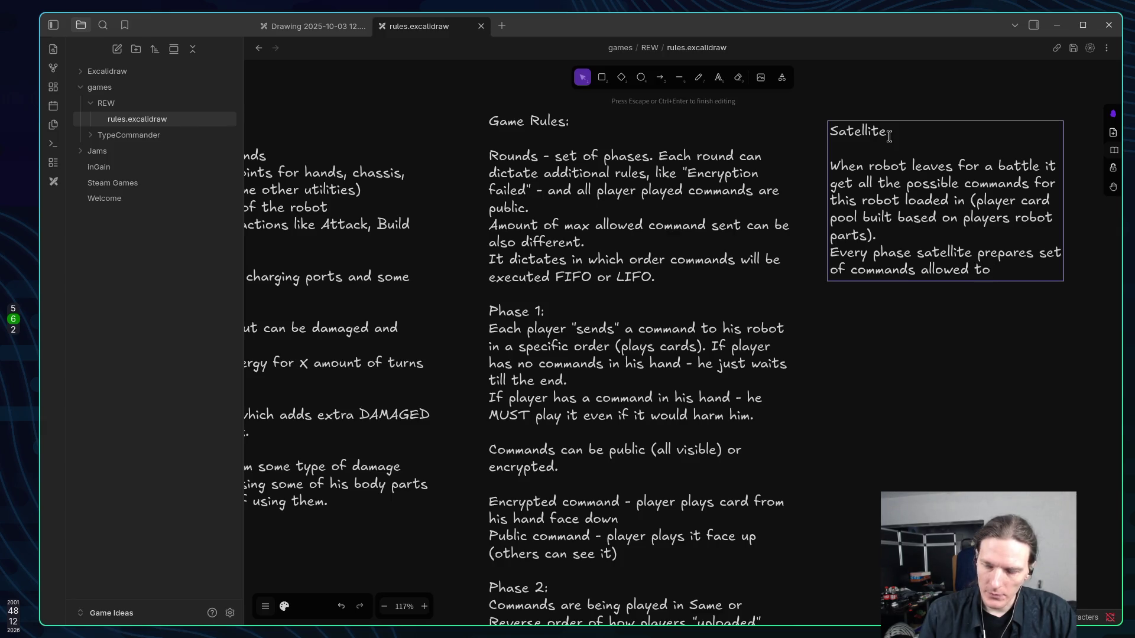
key("BackSpace")
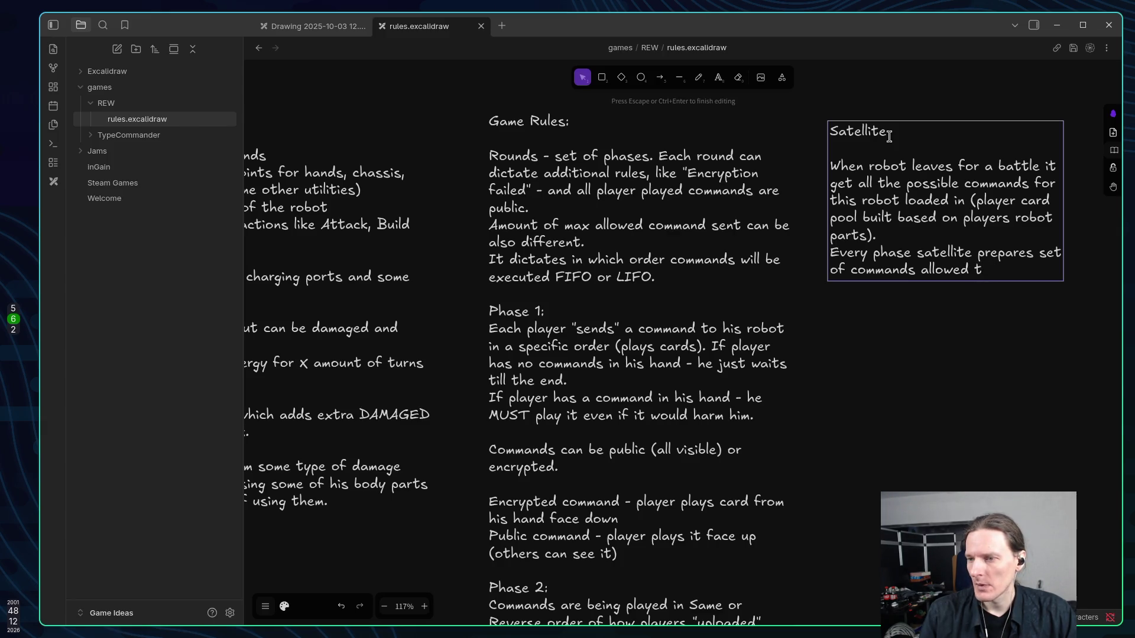
type("o be ex")
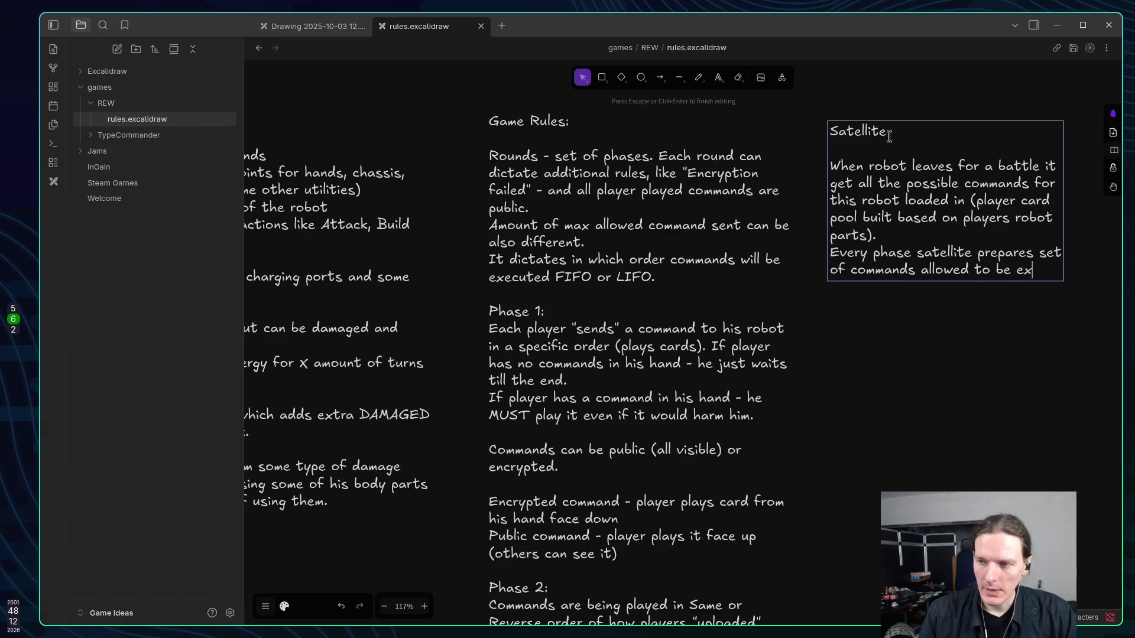
type("ecute")
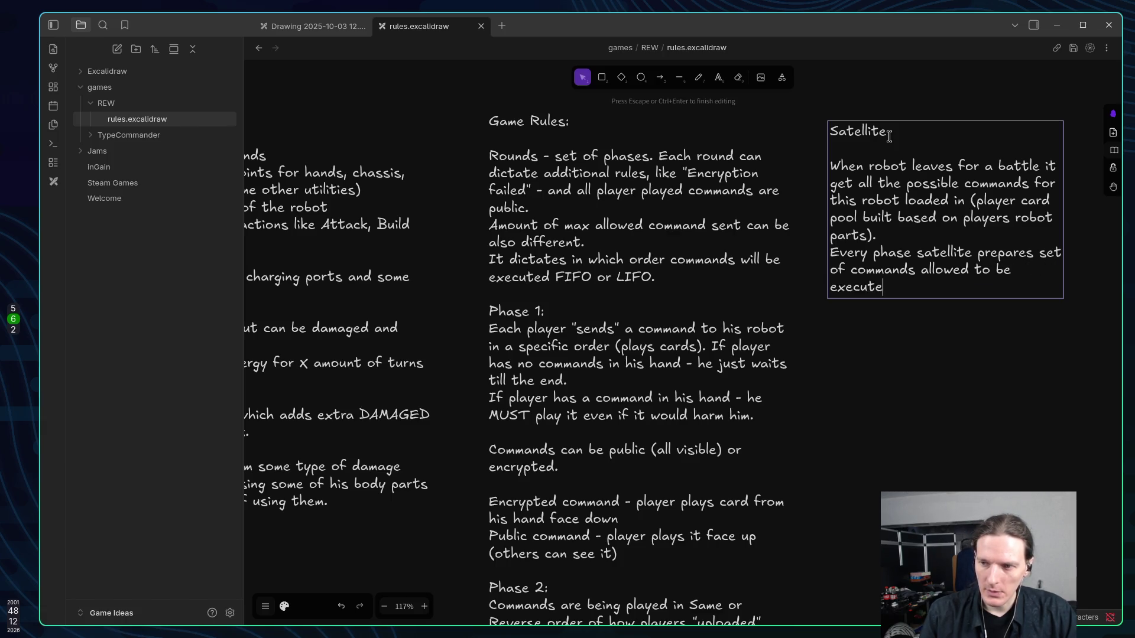
type("d")
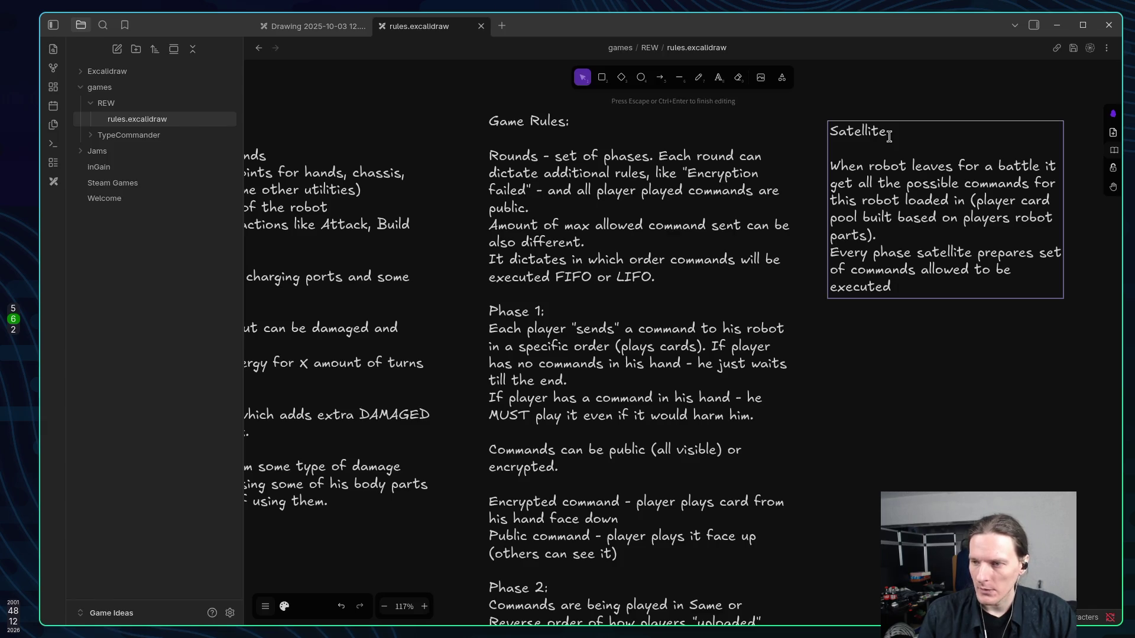
key("ctrl+BackSpace")
key("ctrl+BackSpace")
type("be")
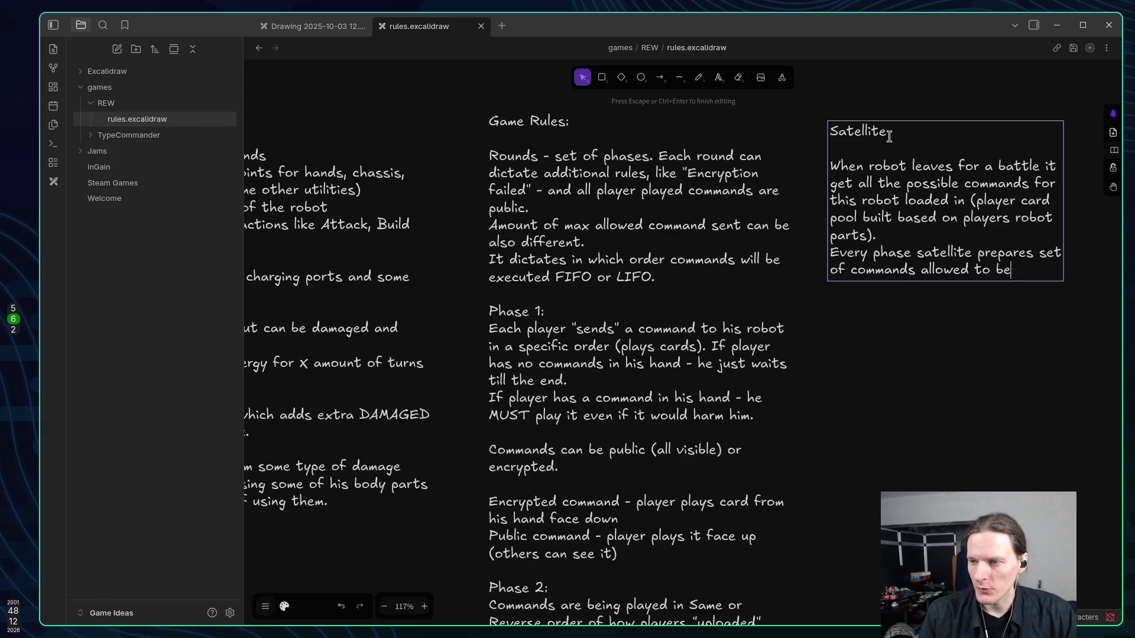
type(" called by player")
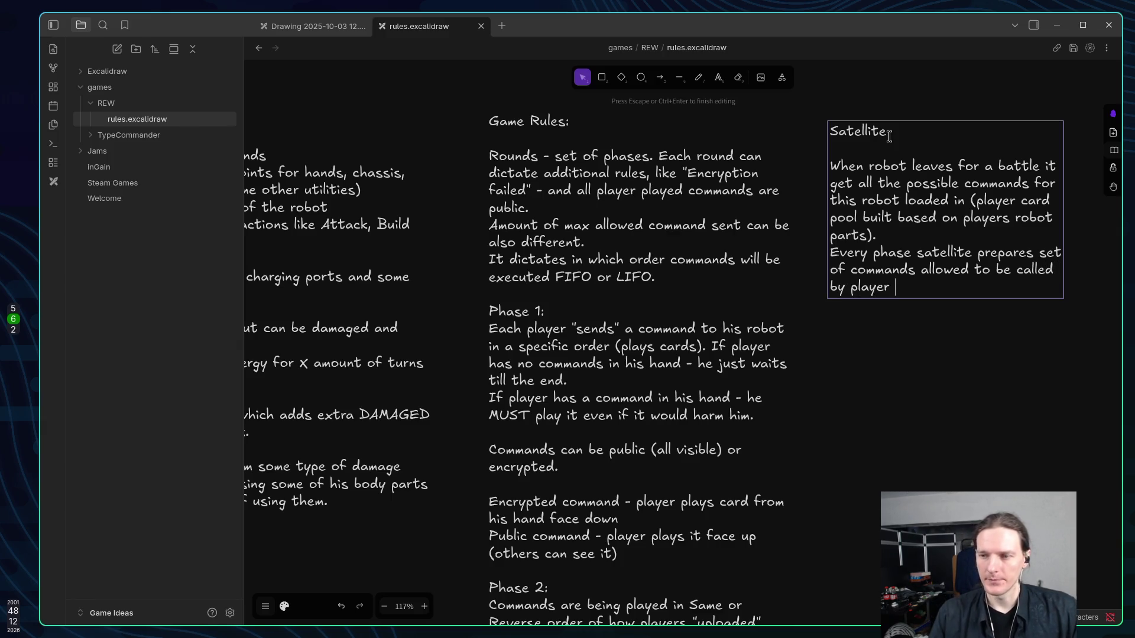
type(" (")
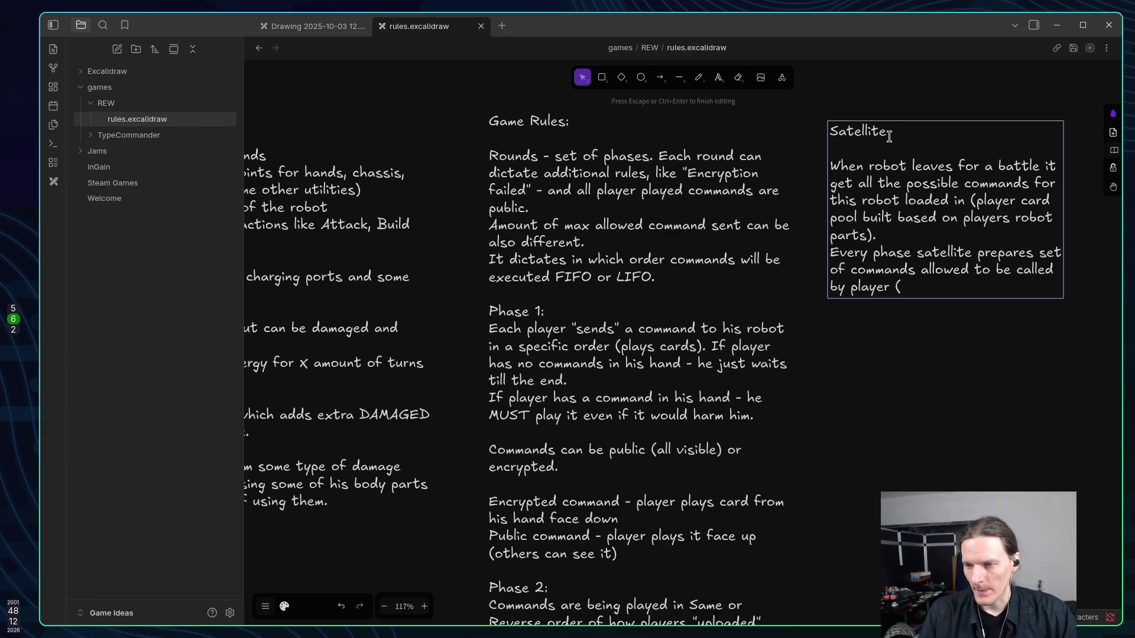
type("send ")
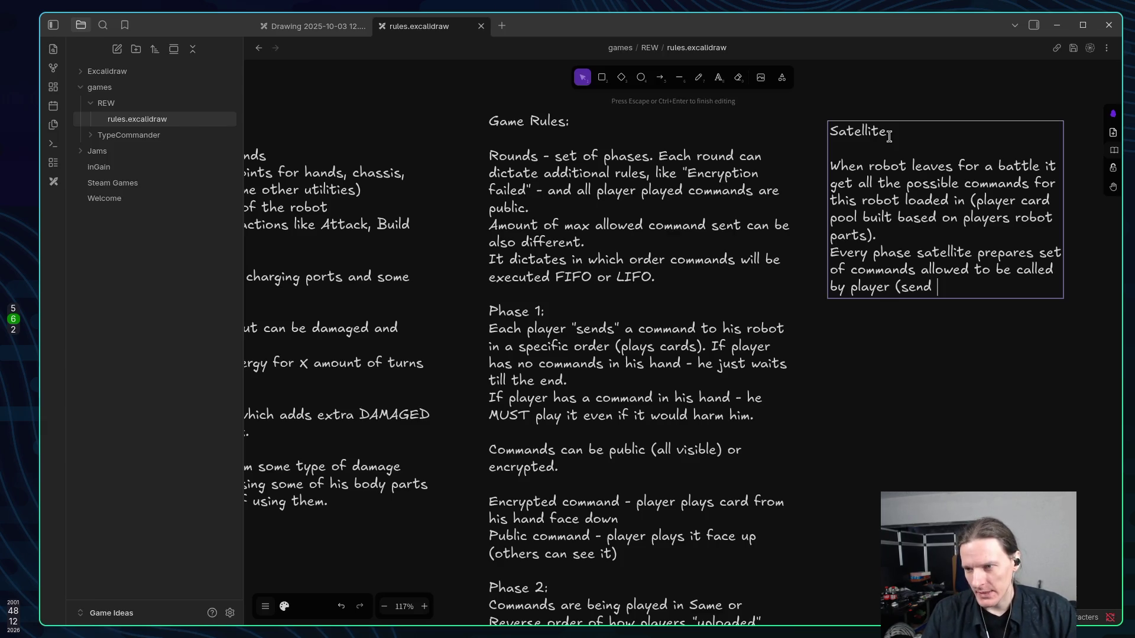
type("played")
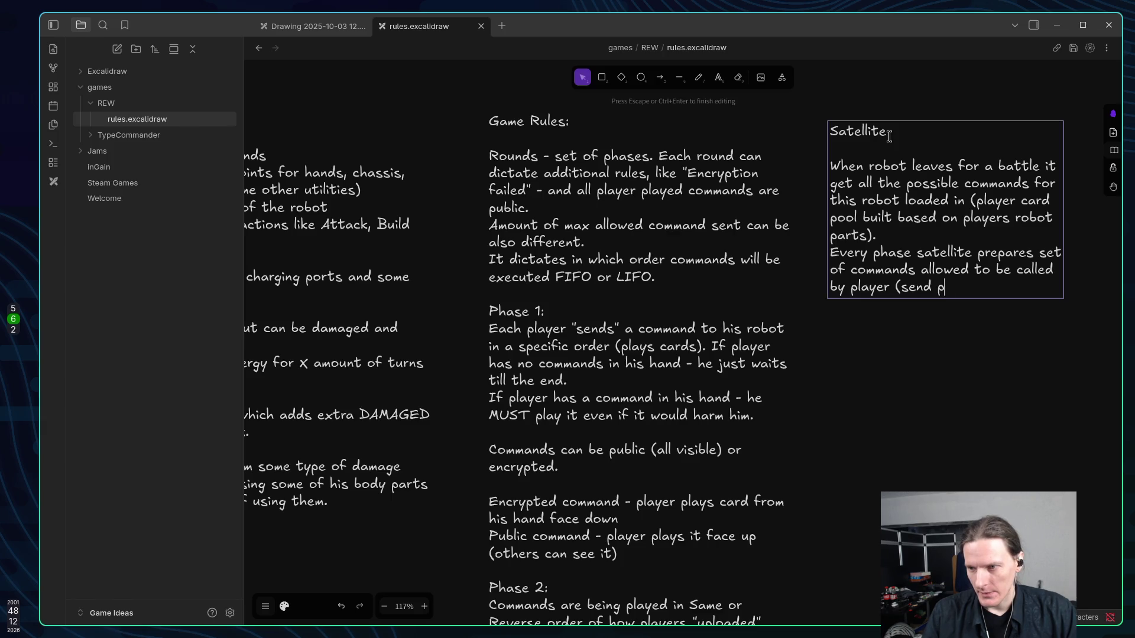
type(" i")
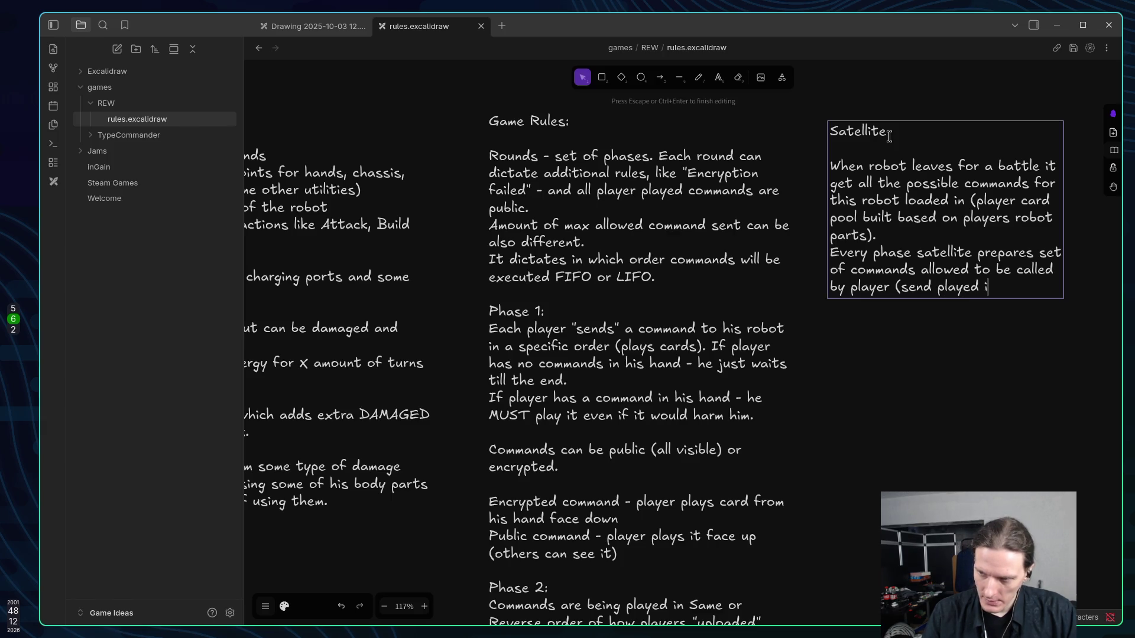
type("t's ID")
type("s and ")
type("player ")
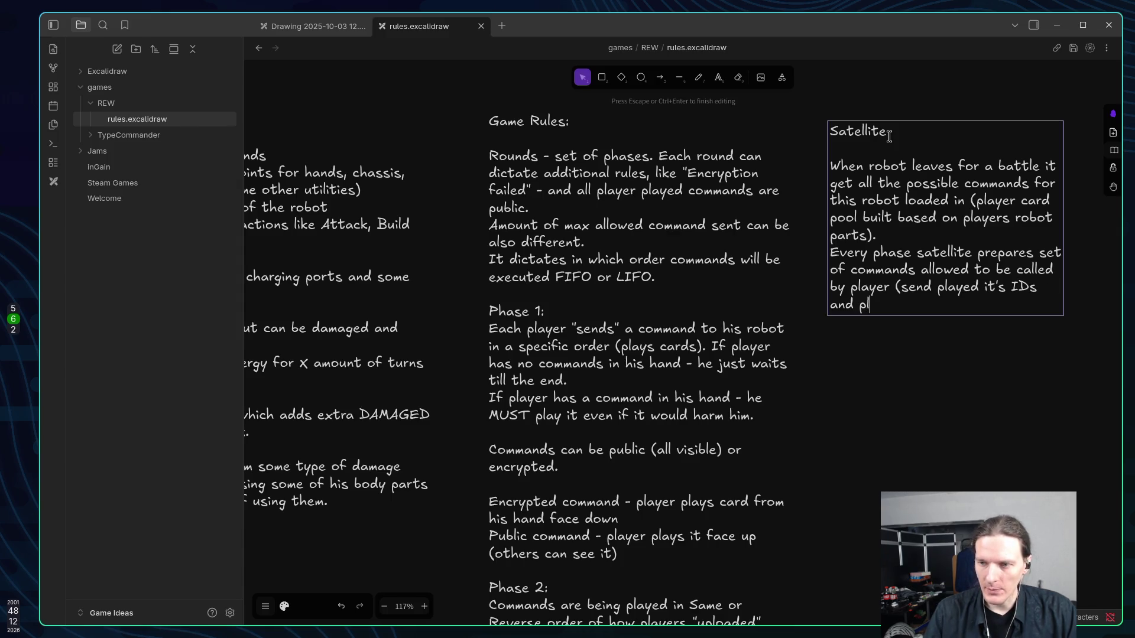
type("sends")
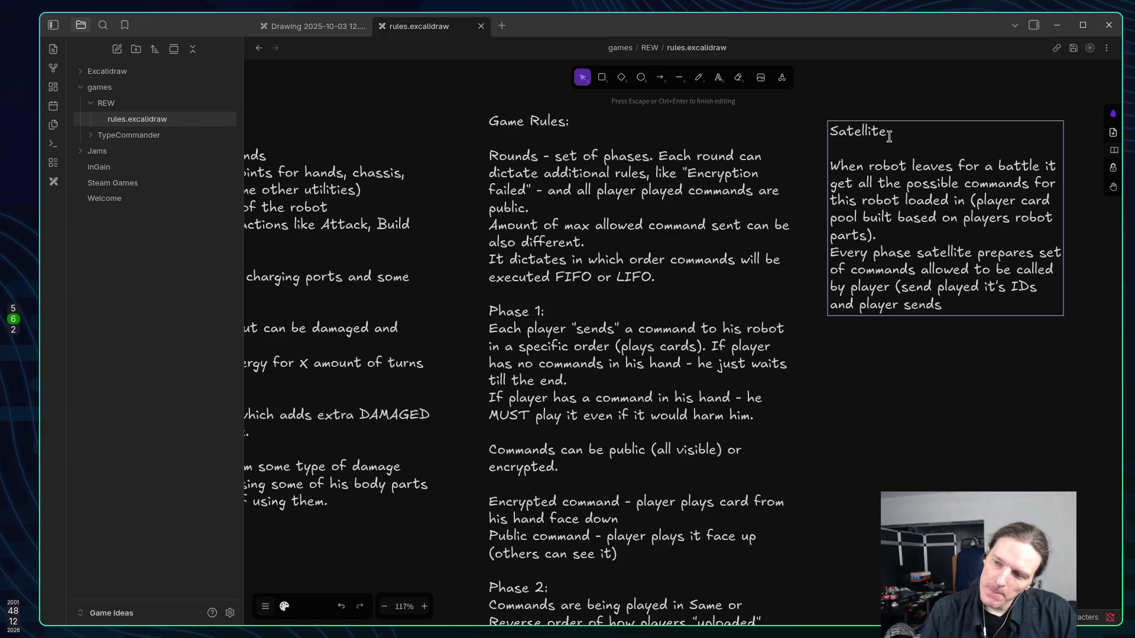
type(" them back in")
End the sentence with 'required order).' and start a new line.
key("Return")
type("required orded)")
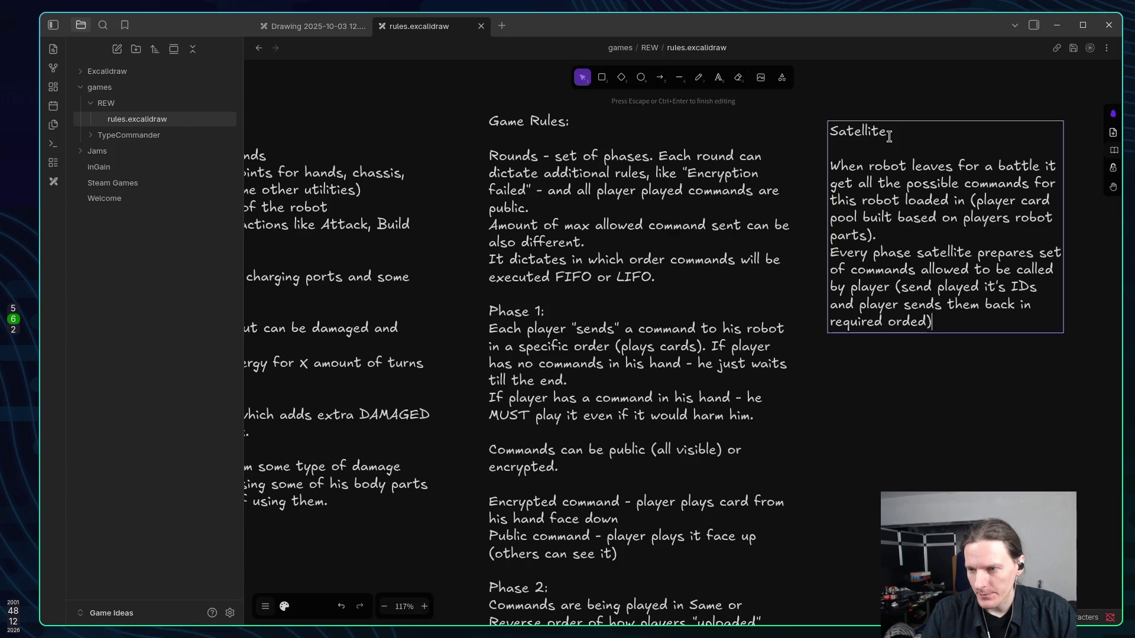
key("BackSpace")
key("BackSpace")
type("r).")
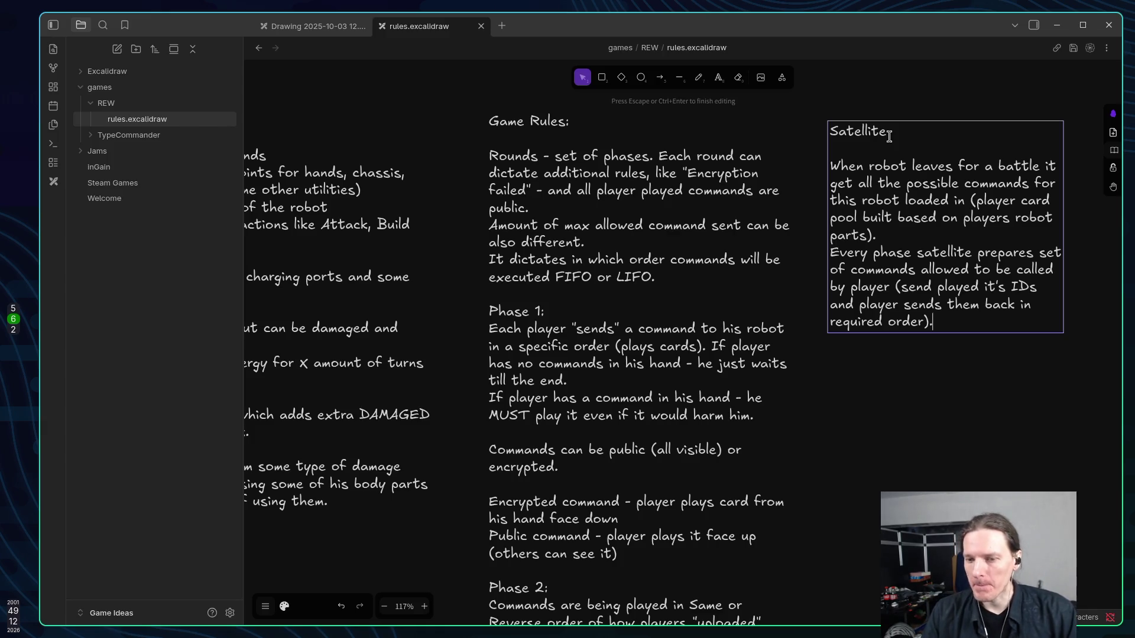
key("Return")
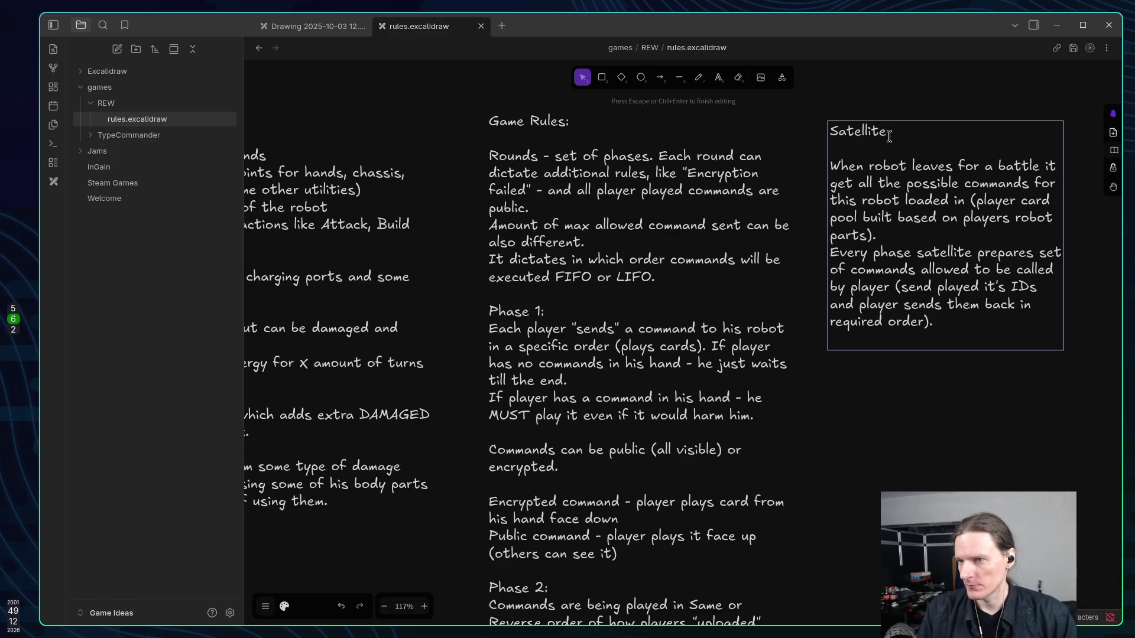
Begin a new paragraph: 'Satellite has a unique internal'.
key("Return")
type("Satte")
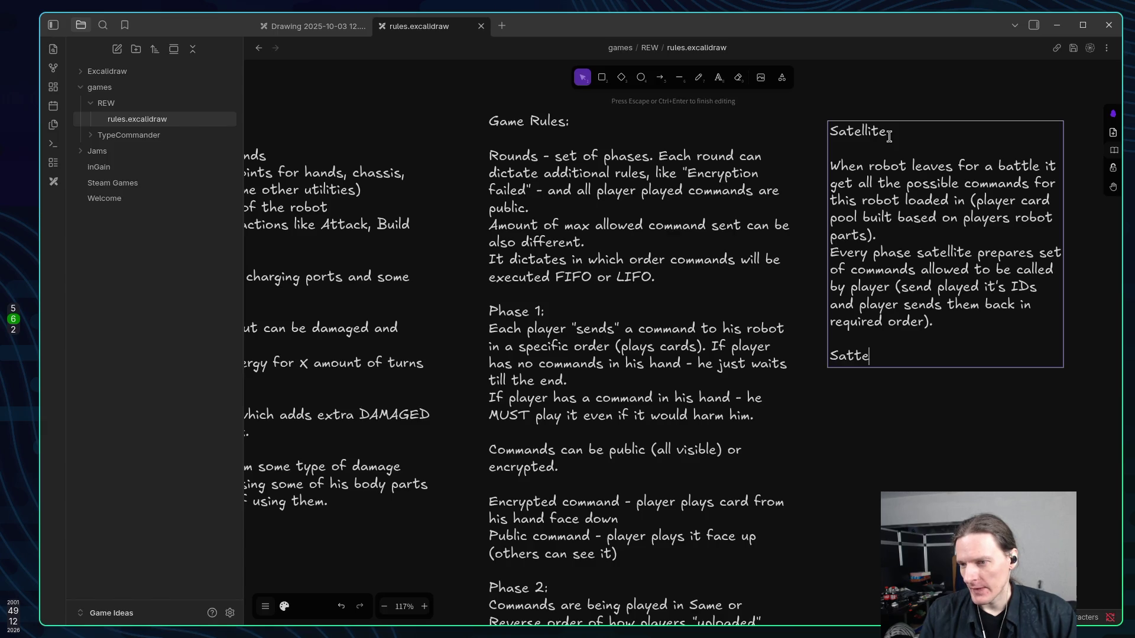
type("lite ha")
key("BackSpace")
key("BackSpace")
key("BackSpace")
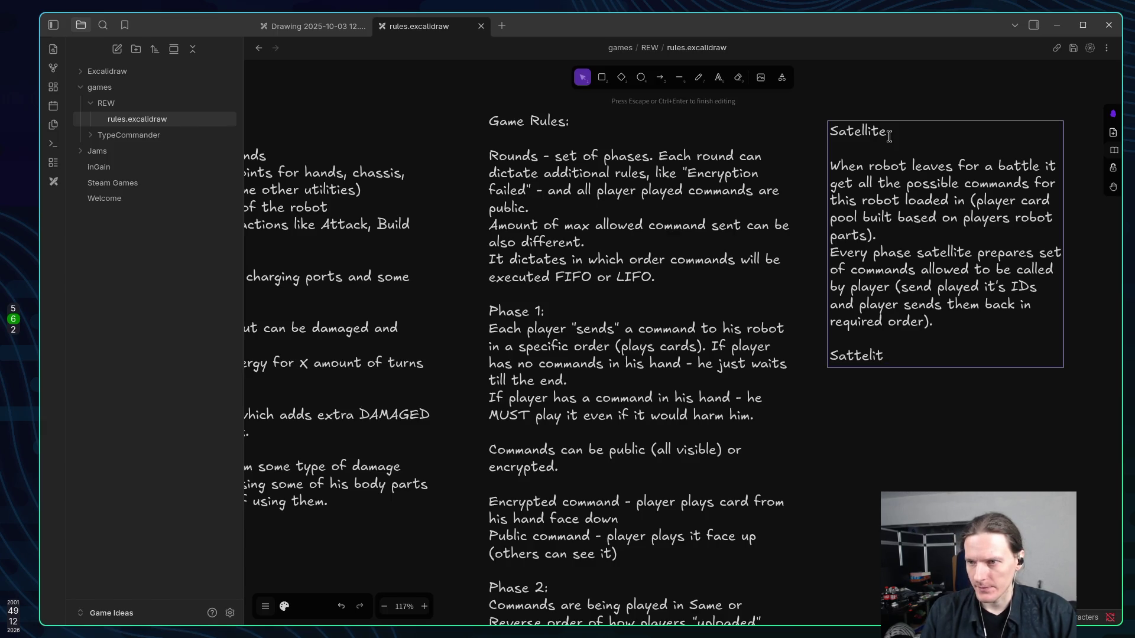
key("BackSpace")
key("BackSpace")
key("BackSpace")
type("ett")
key("BackSpace")
key("BackSpace")
type("llite ")
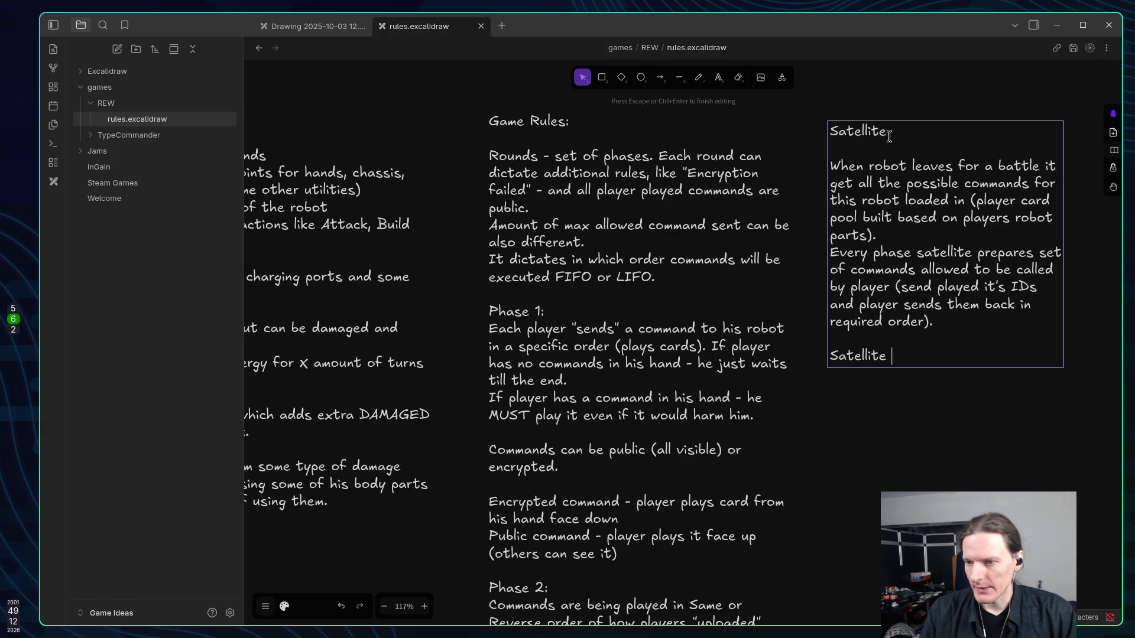
type("has a ")
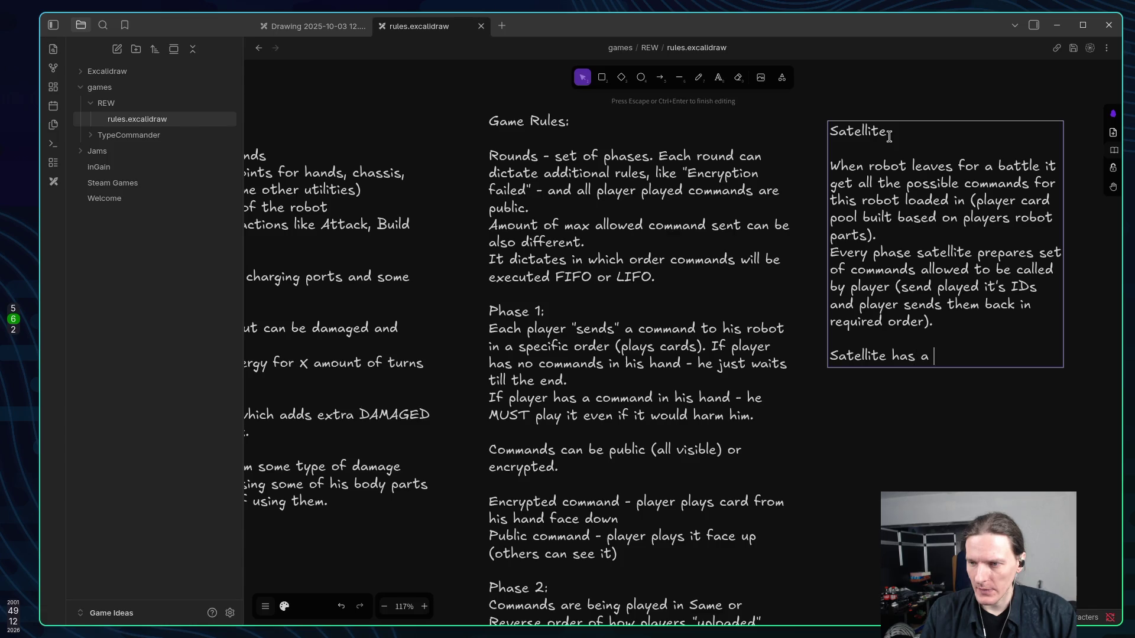
type("unique ")
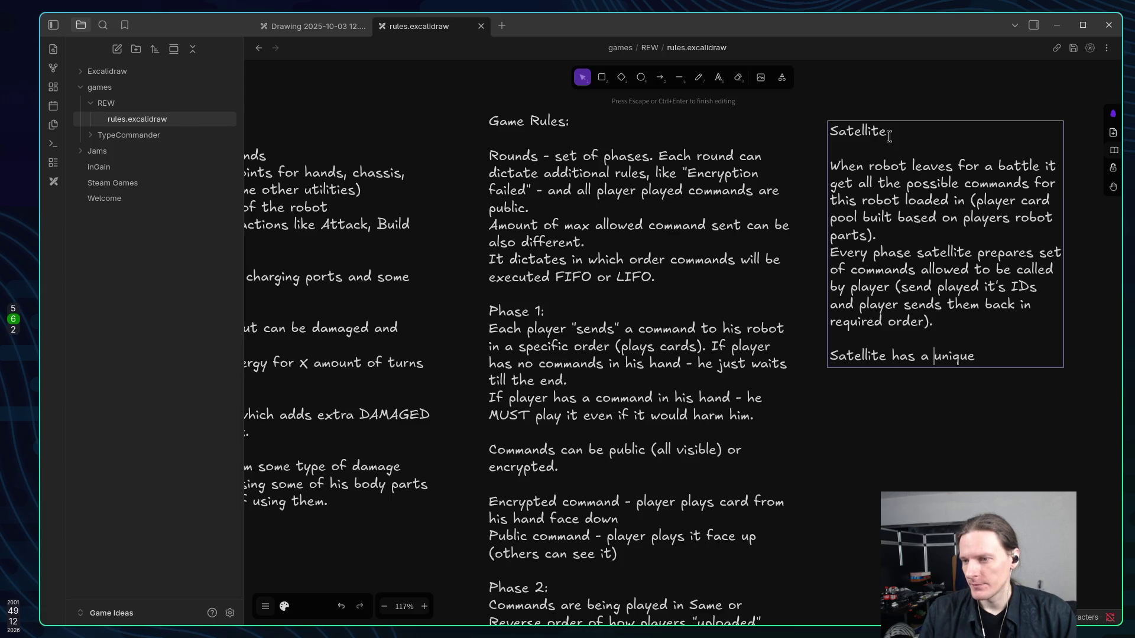
type("inter")
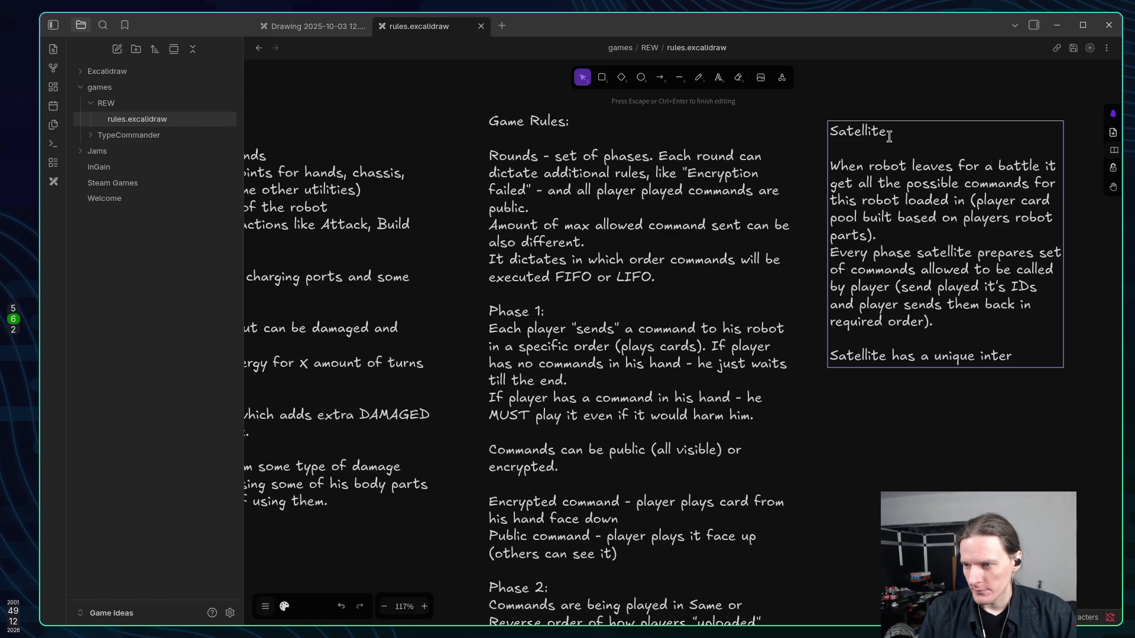
type("nal a")
Continue with 'optimisation algorithm to decide which command it can send for maximal throughput!'.
key("BackSpace")
type("optimiz")
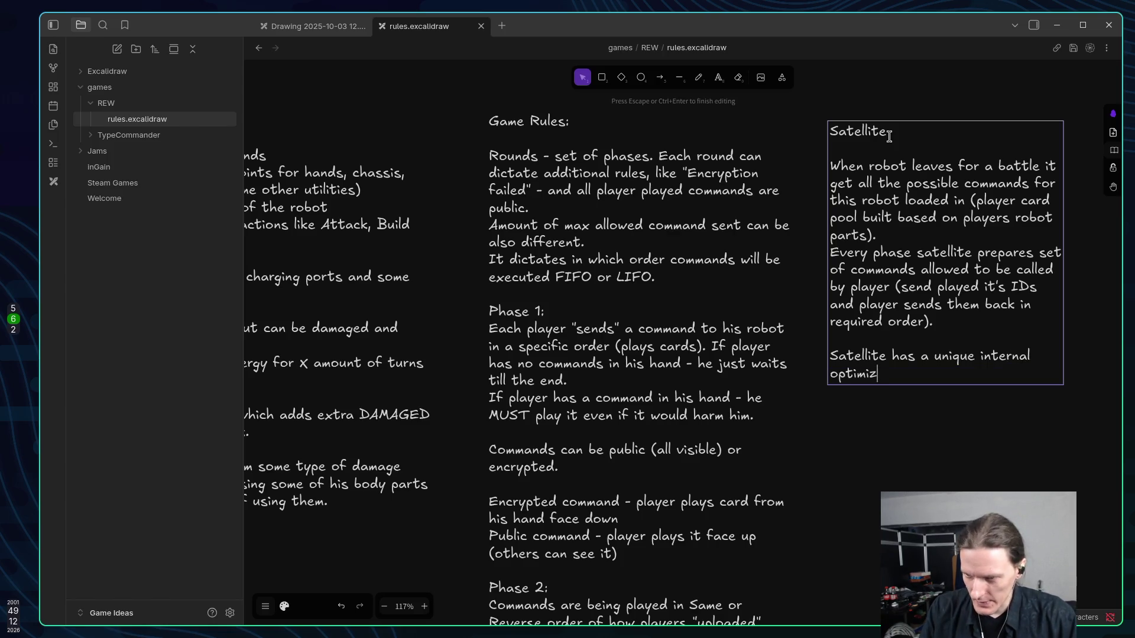
key("BackSpace")
type("sation al")
key("BackSpace")
key("BackSpace")
type("algor")
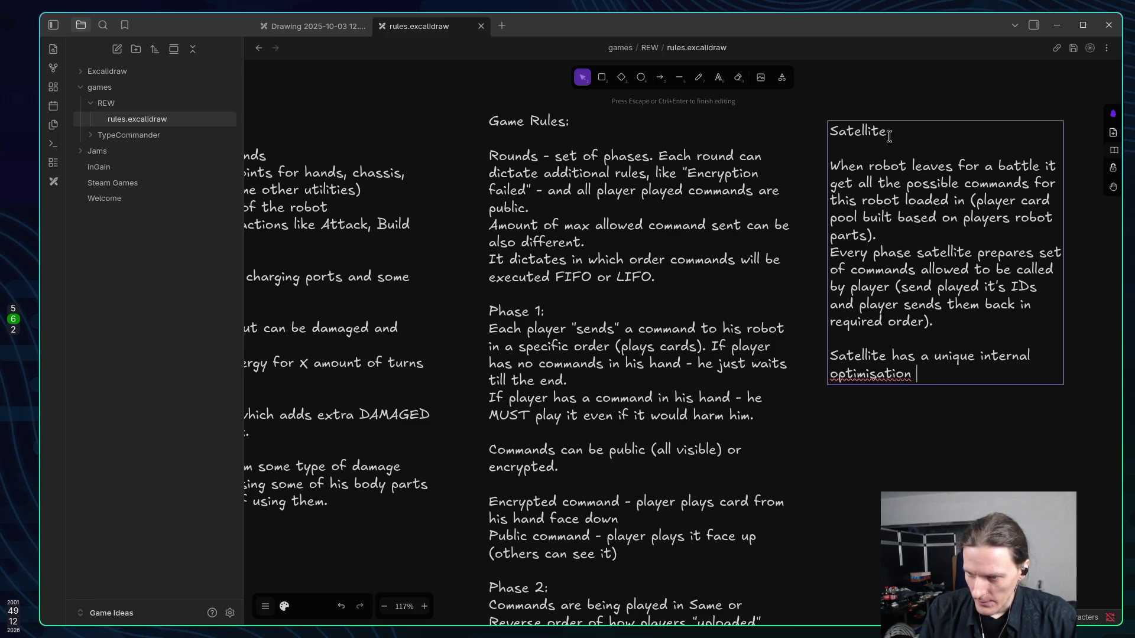
type("ith ")
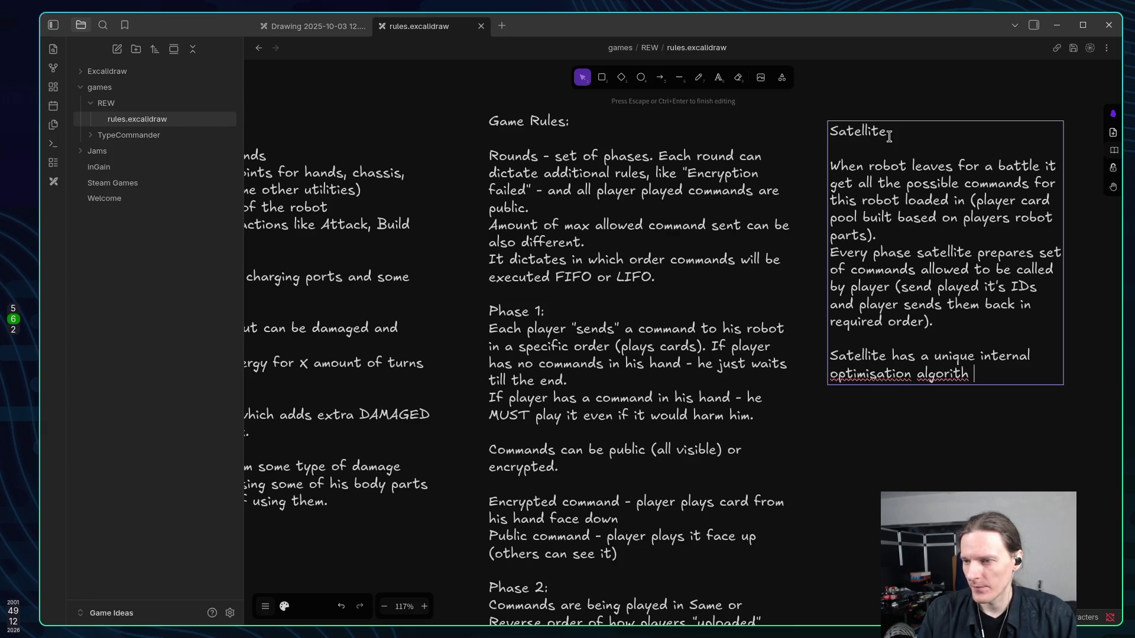
type("m to decide ")
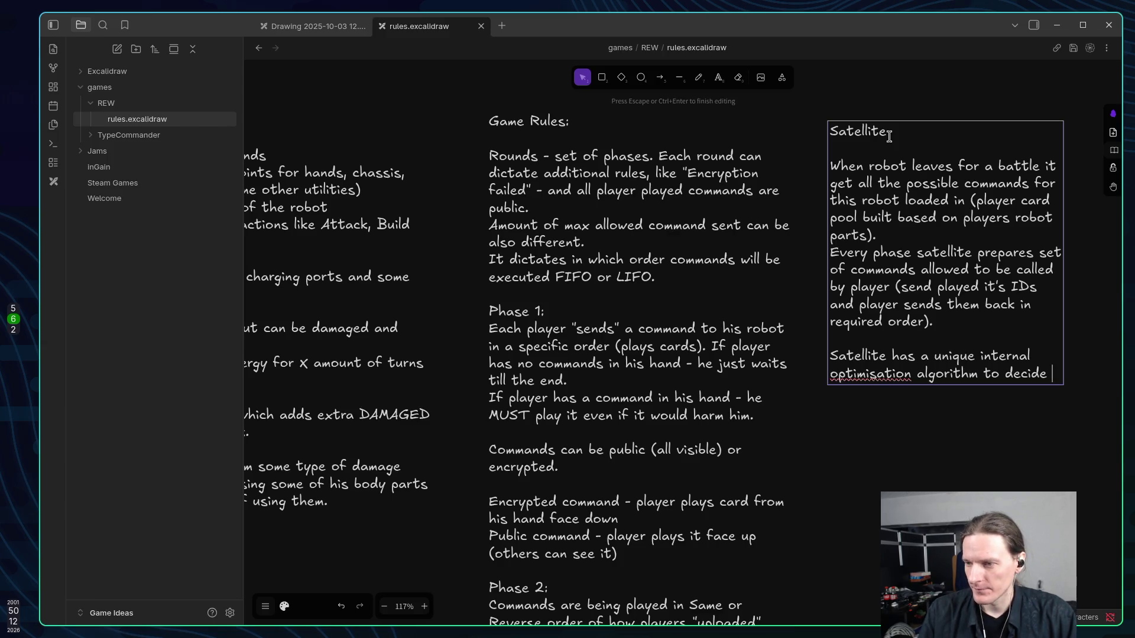
type("wihit")
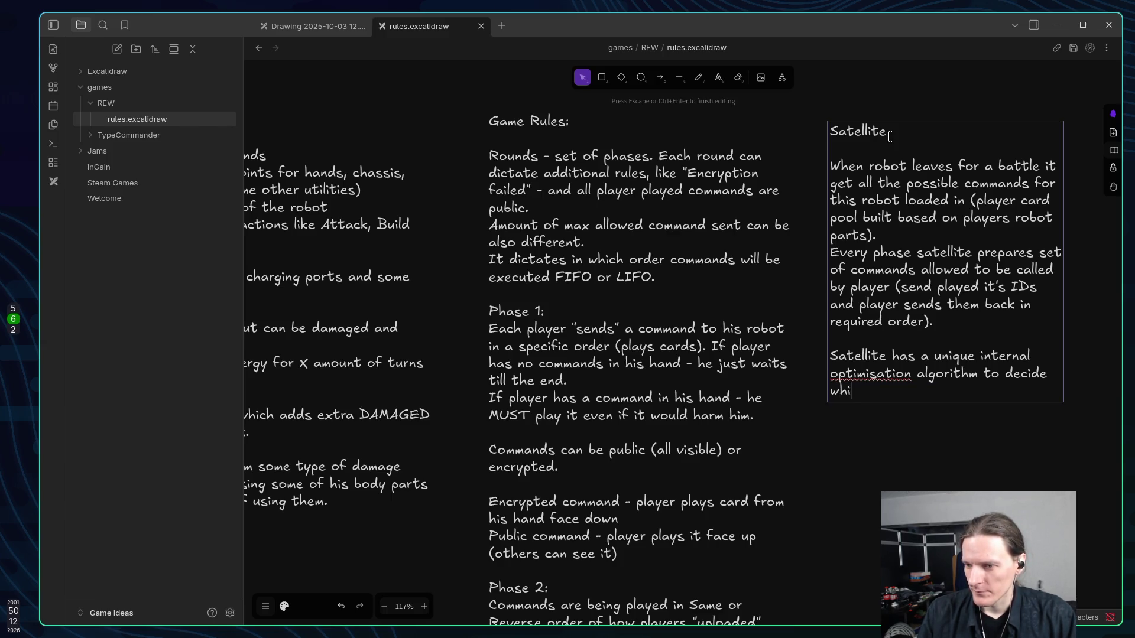
type("ch ")
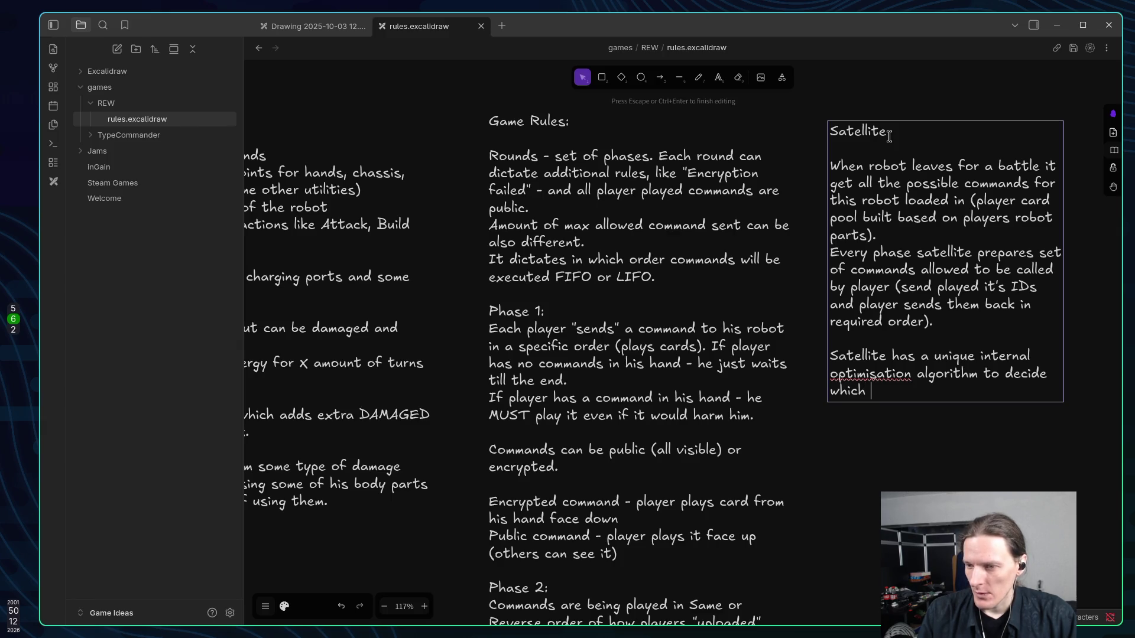
type("command ")
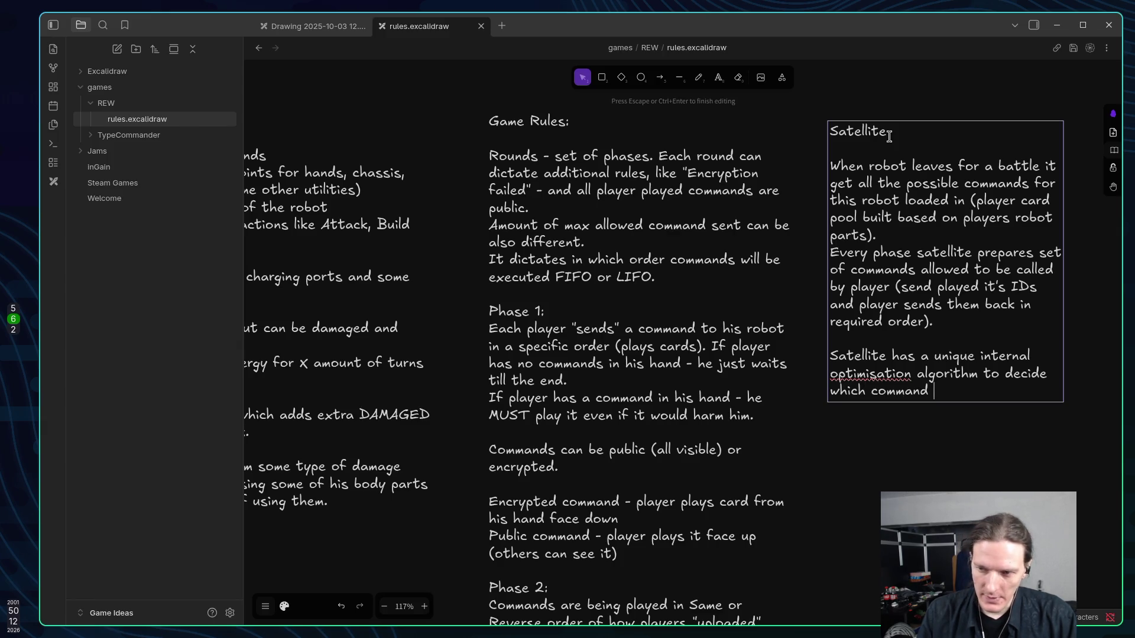
type("he can")
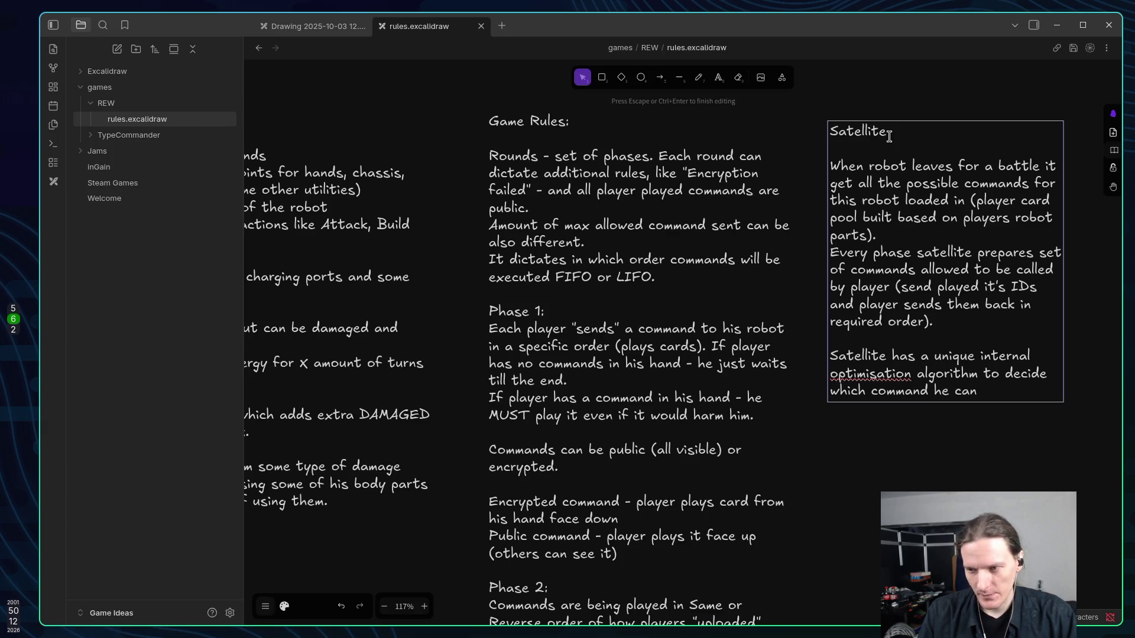
key("ctrl+BackSpace")
key("ctrl+BackSpace")
type("it")
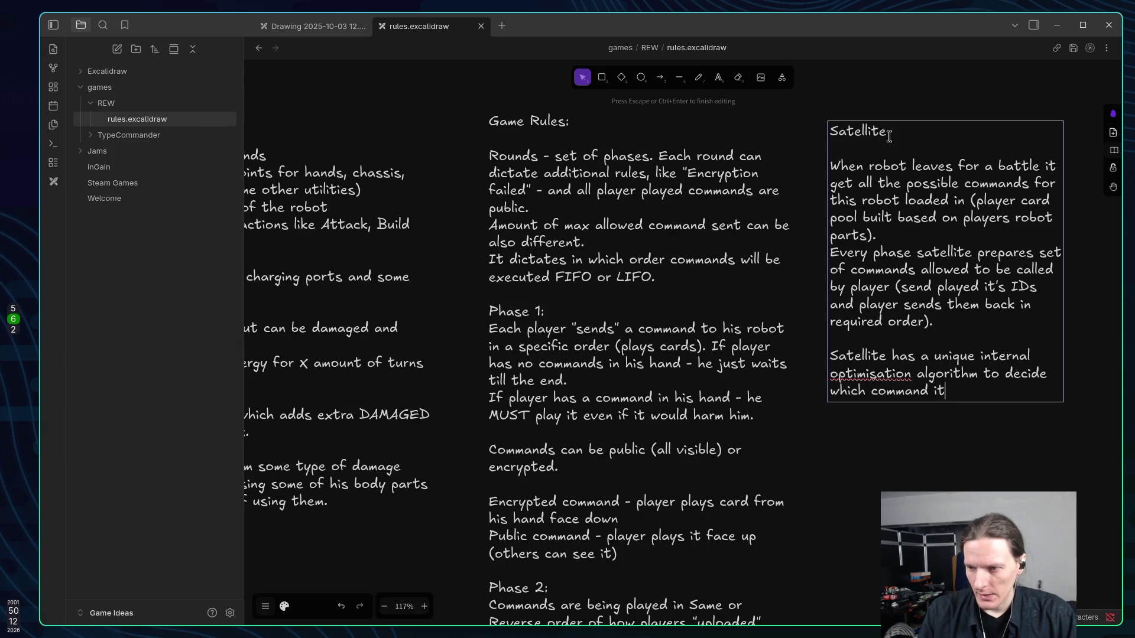
type(" can send fo")
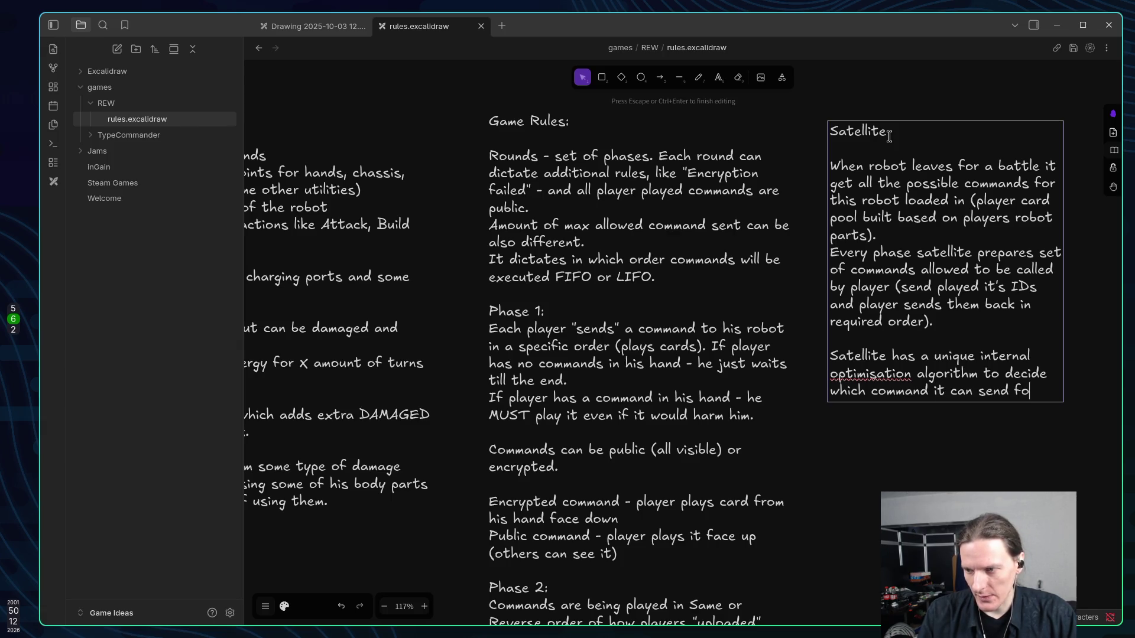
type("r maximaltrust")
key("BackSpace")
key("BackSpace")
key("BackSpace")
key("BackSpace")
type("hrout")
key("BackSpace")
type("put!")
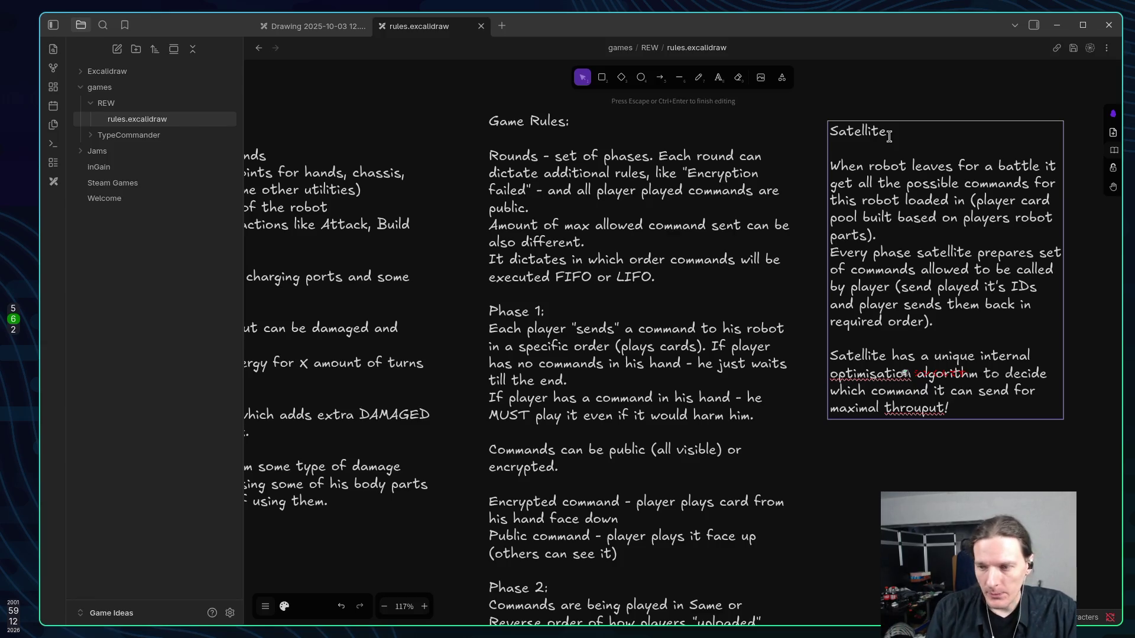
Replace the '!' with '(basically random, but just for game setting and narrative).'.
key("BackSpace")
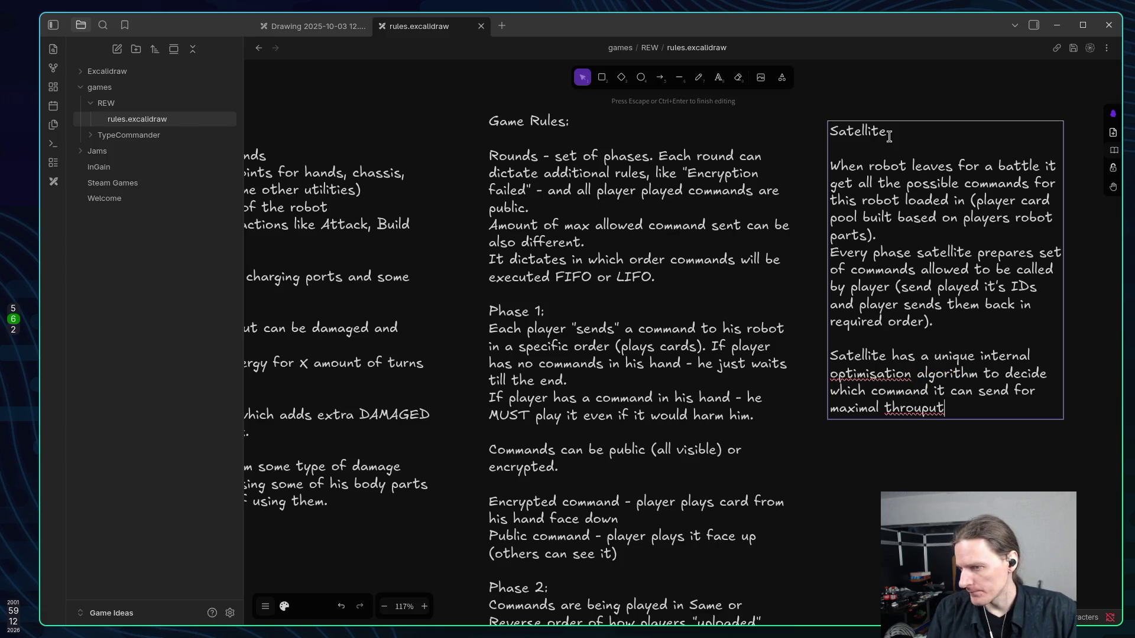
type("(")
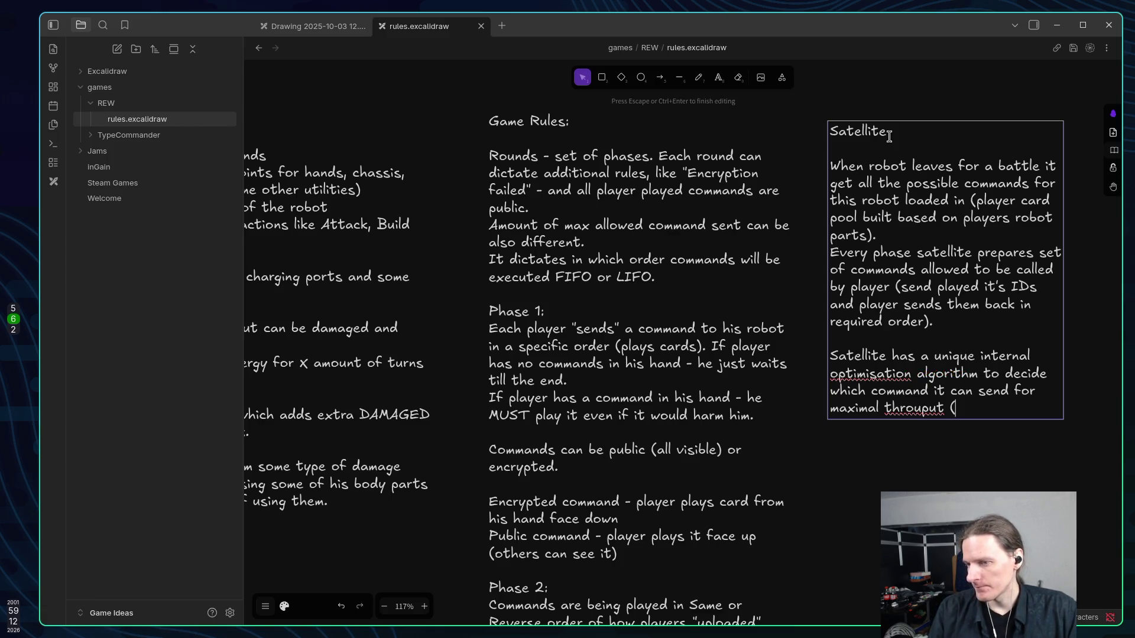
type("basically ")
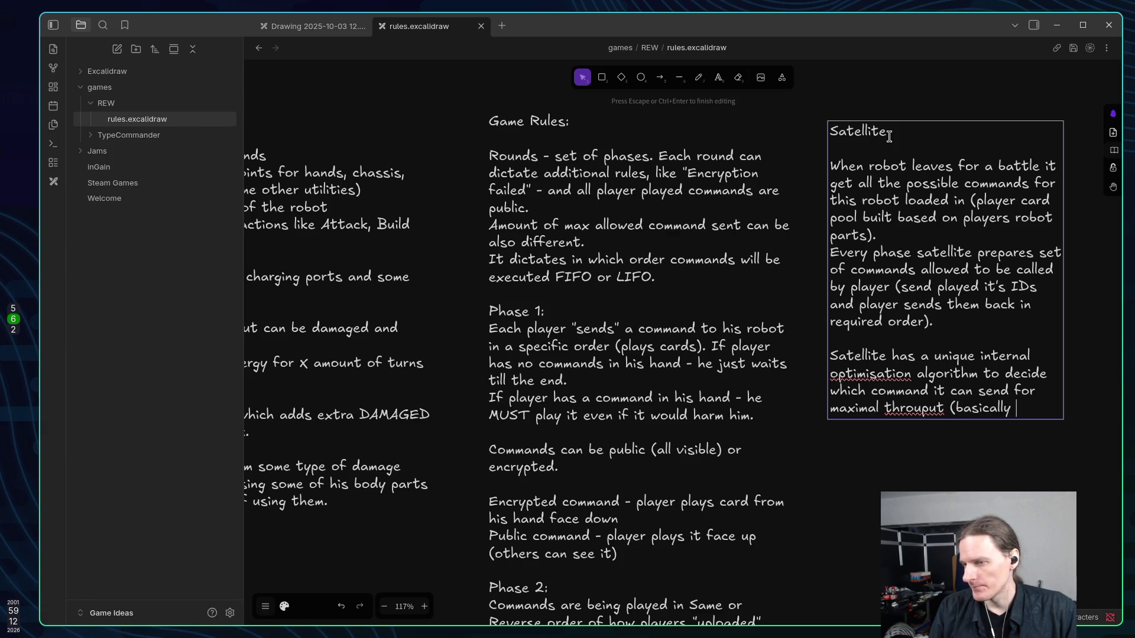
type("rando")
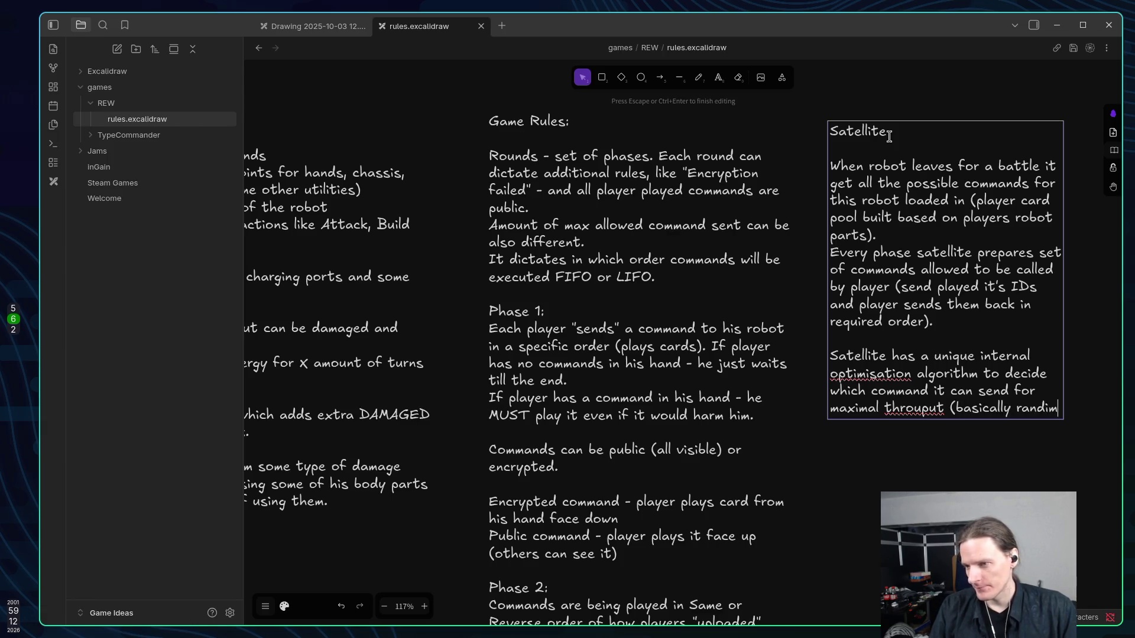
type("m, but")
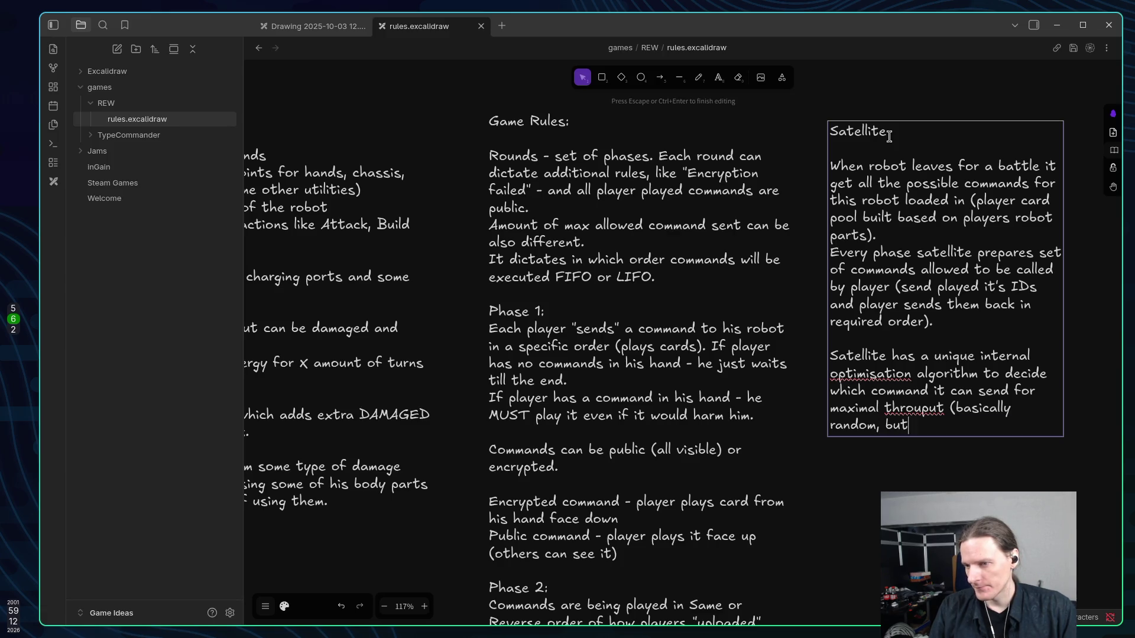
type(" just for player")
key("BackSpace")
key("BackSpace")
key("BackSpace")
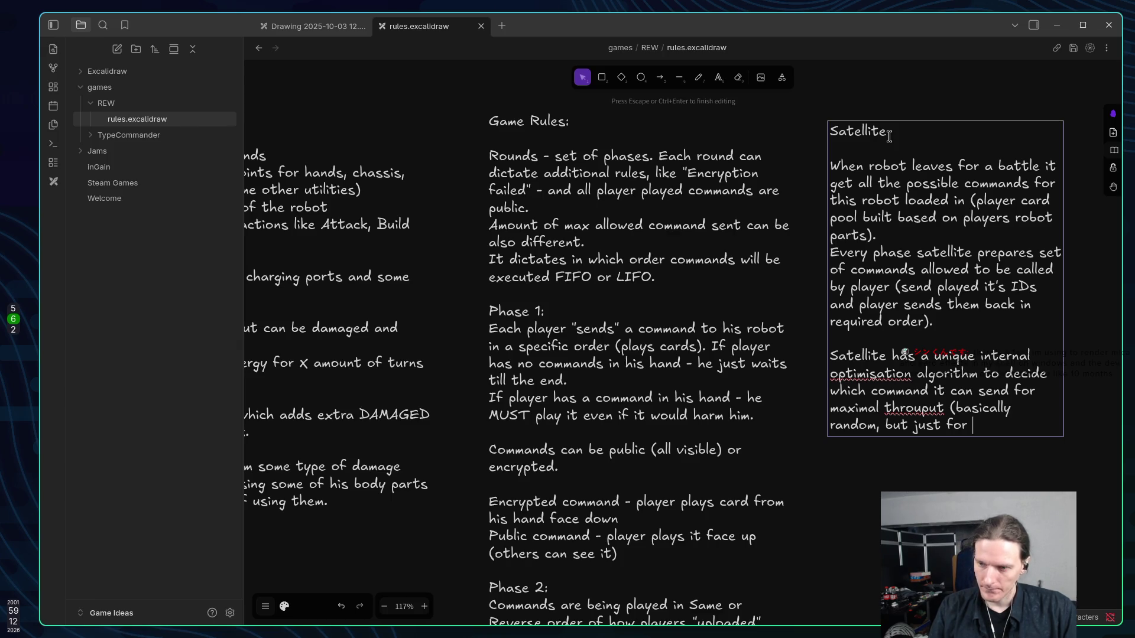
type("game settin")
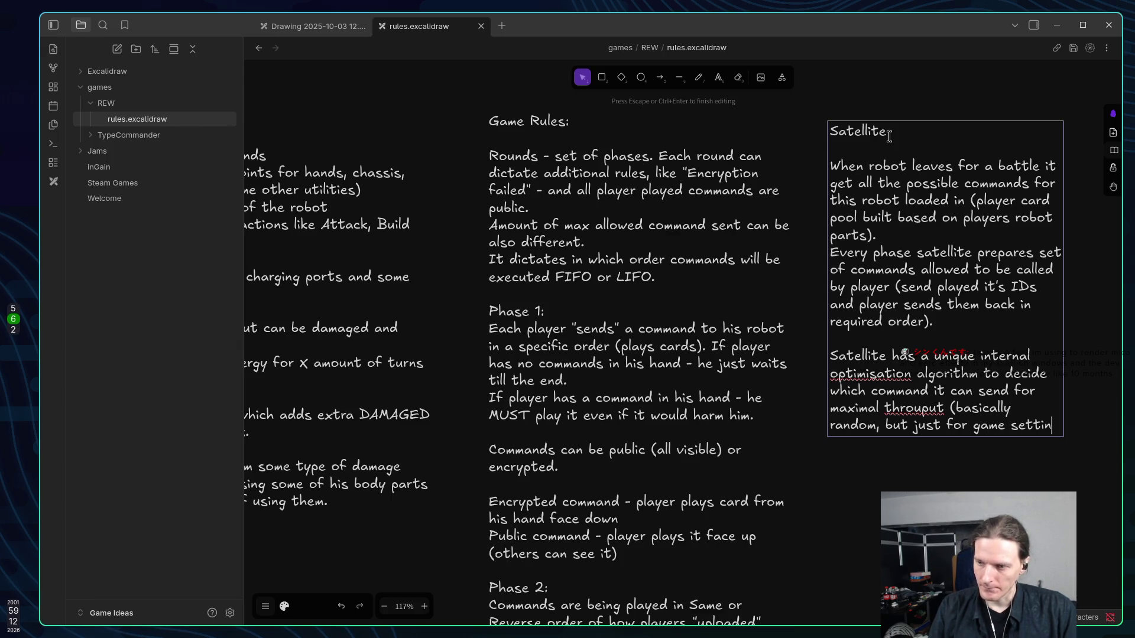
type("g an")
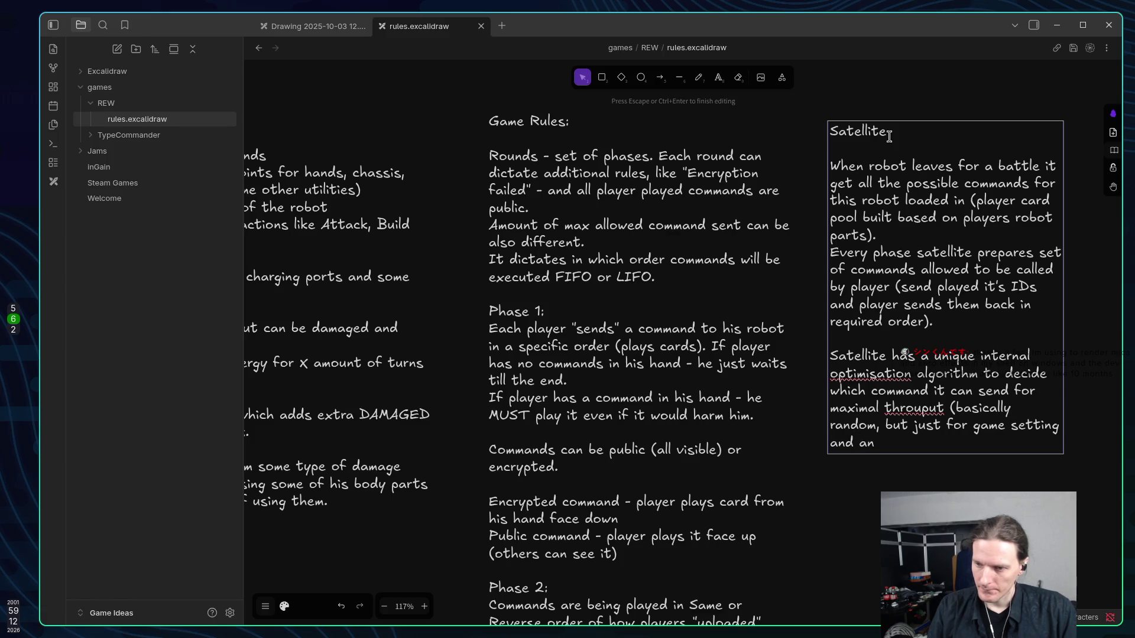
type("d narrat")
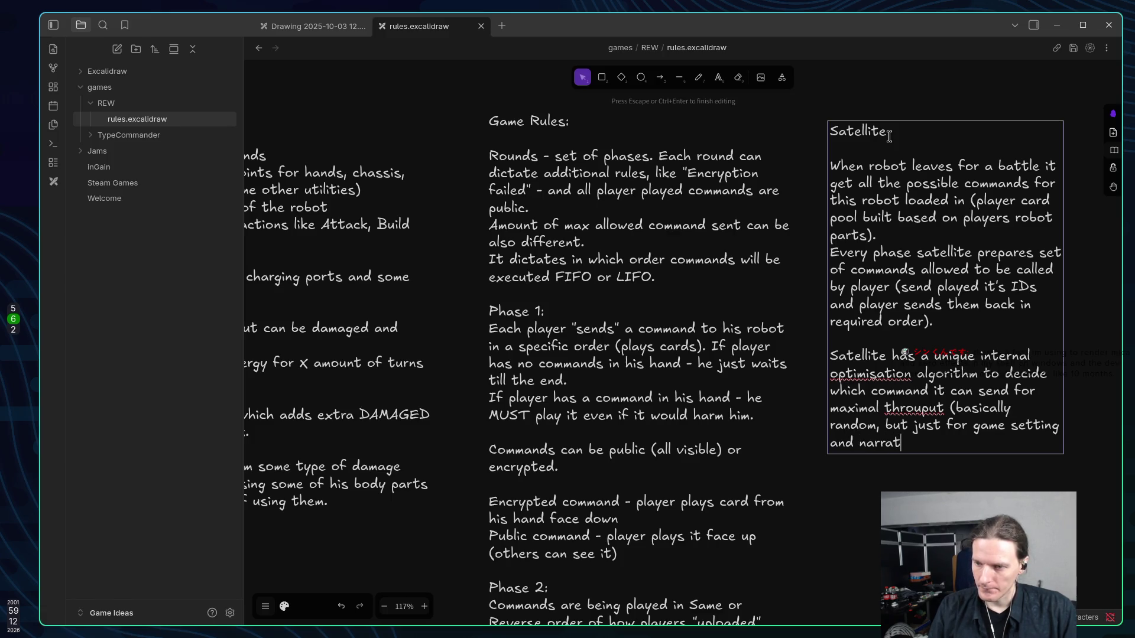
type("ive).")
Add a paragraph 'There can be more then one Satellite' about an execute perk, then finish editing.
key("Return")
key("Return")
type("There can ")
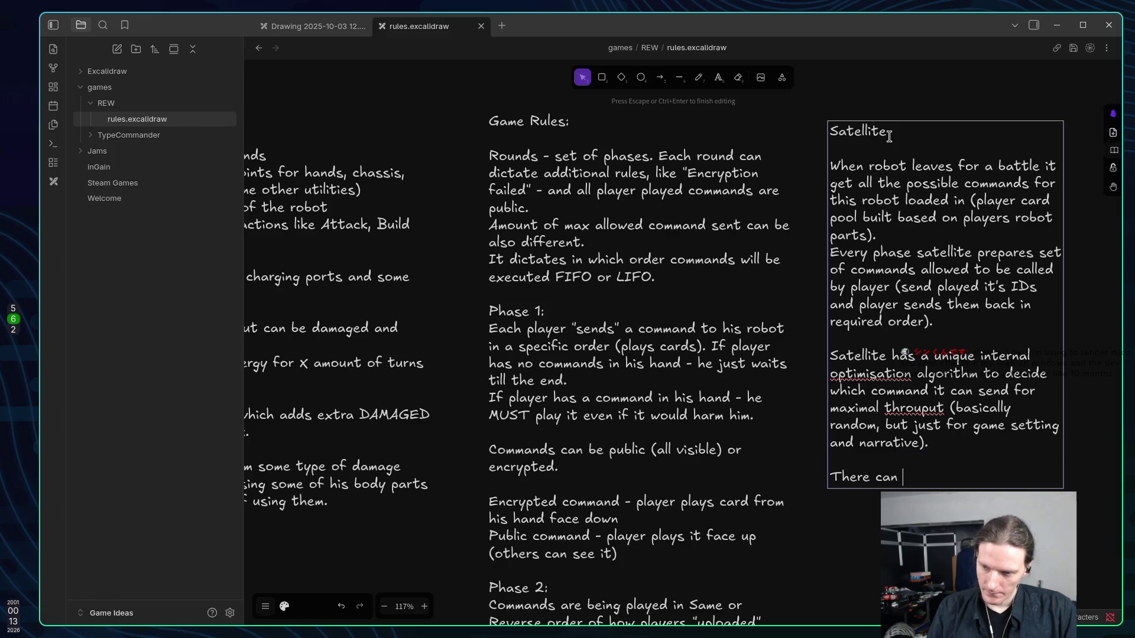
type("be more then")
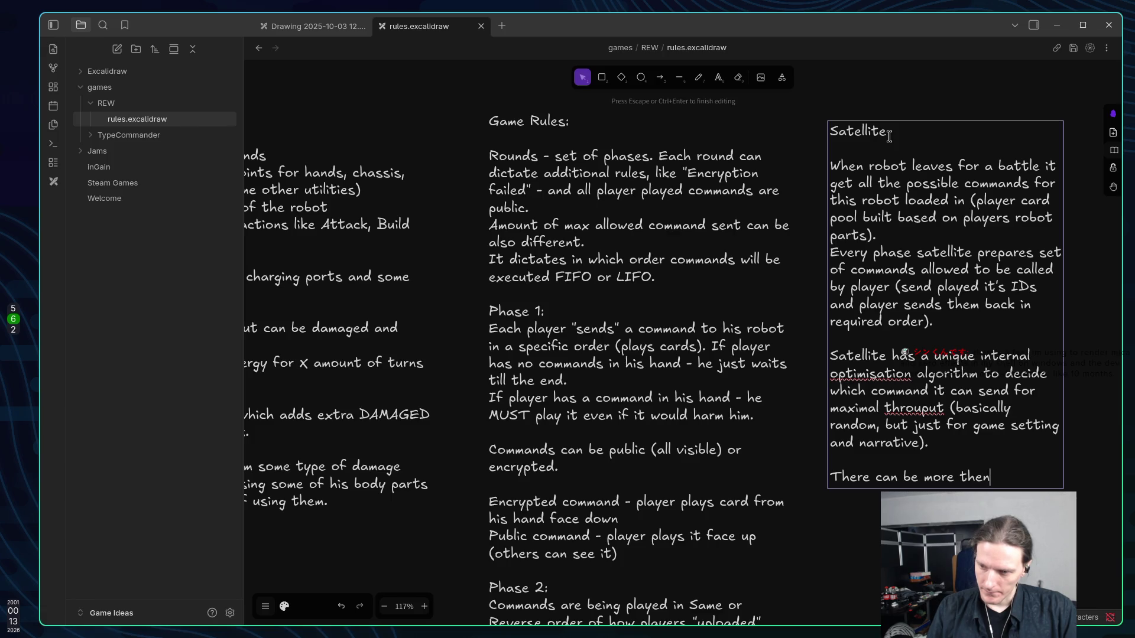
type(" one ")
type("Satt")
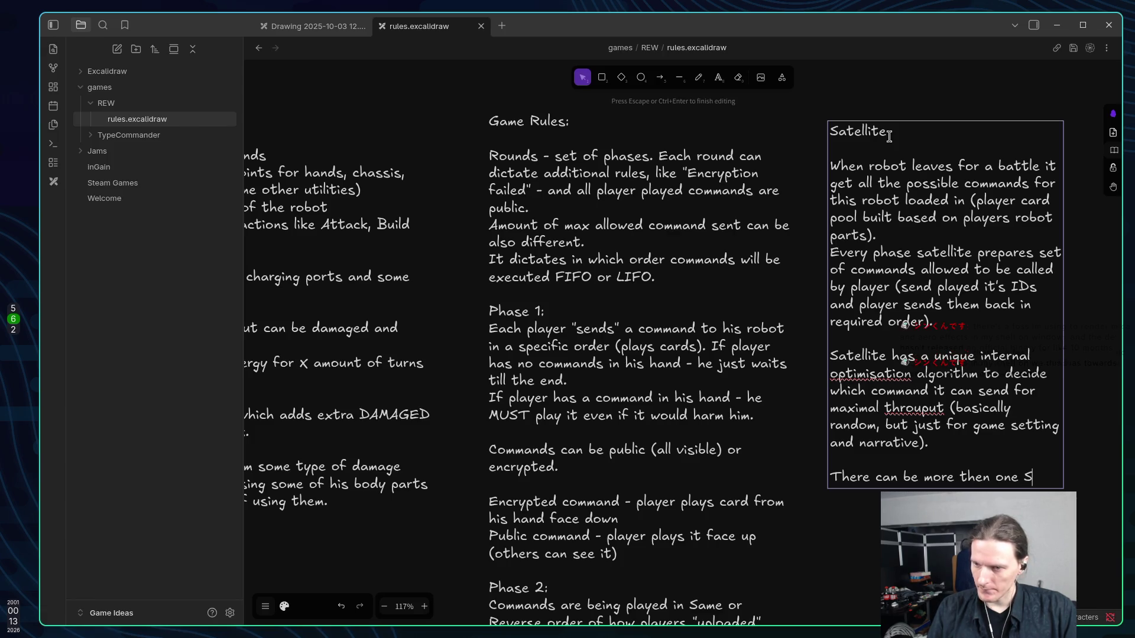
key("BackSpace")
type("ell")
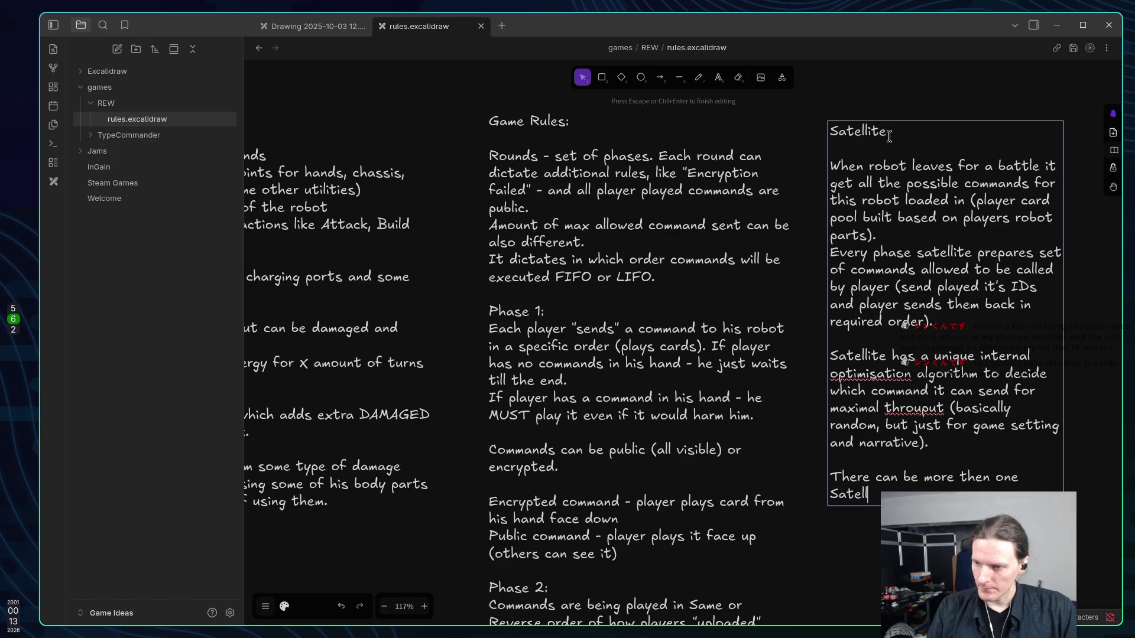
type("ite allow")
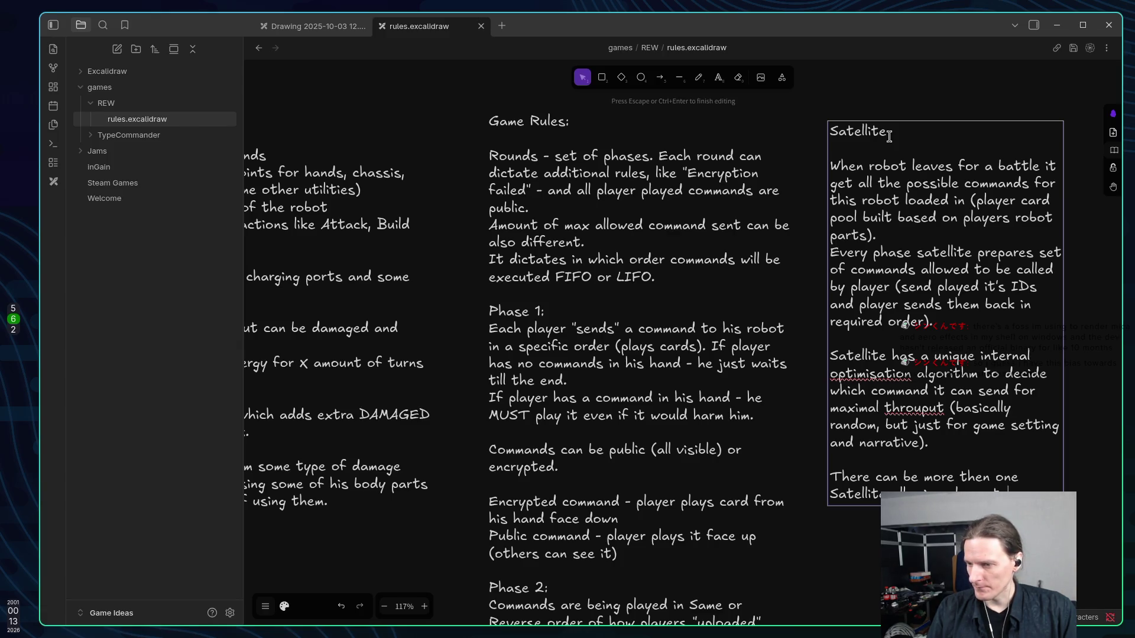
type("execute")
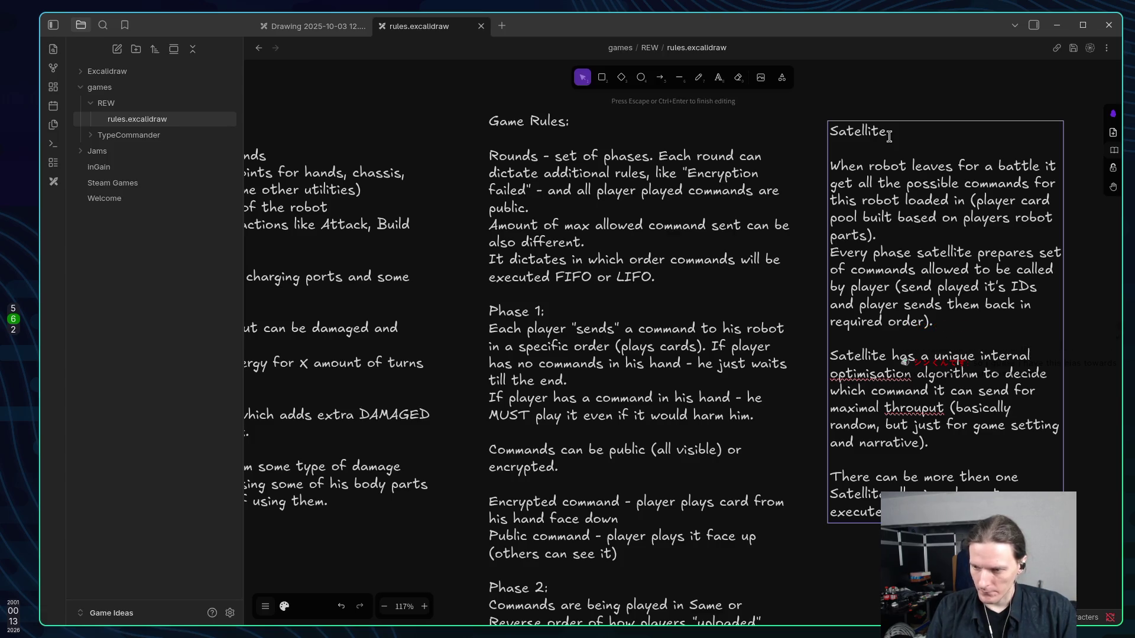
type("per")
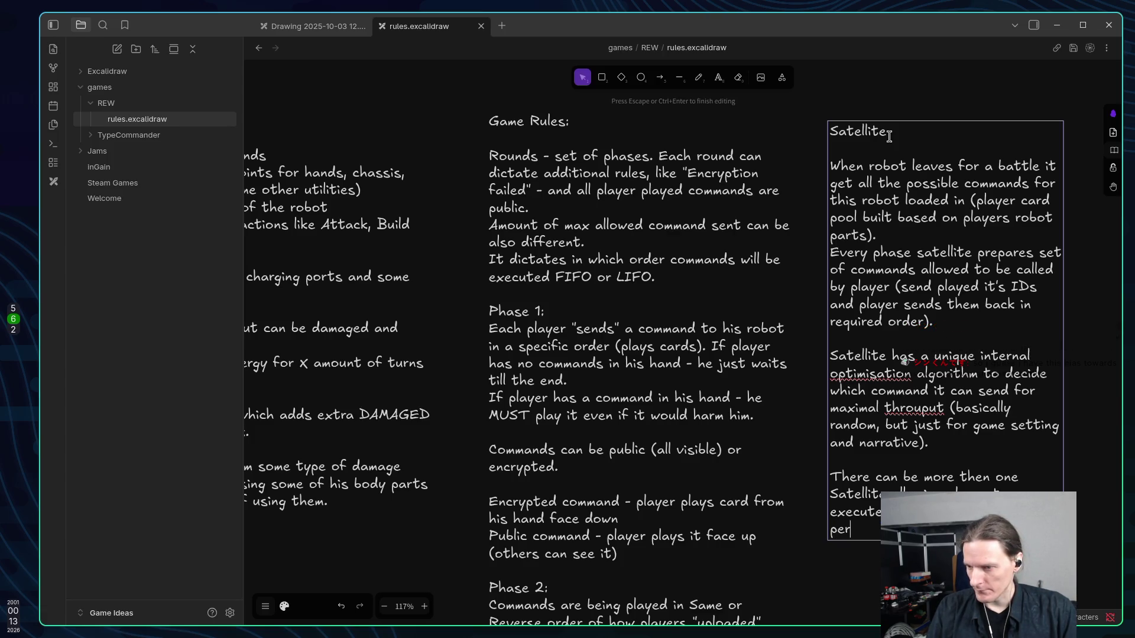
type("k?)")
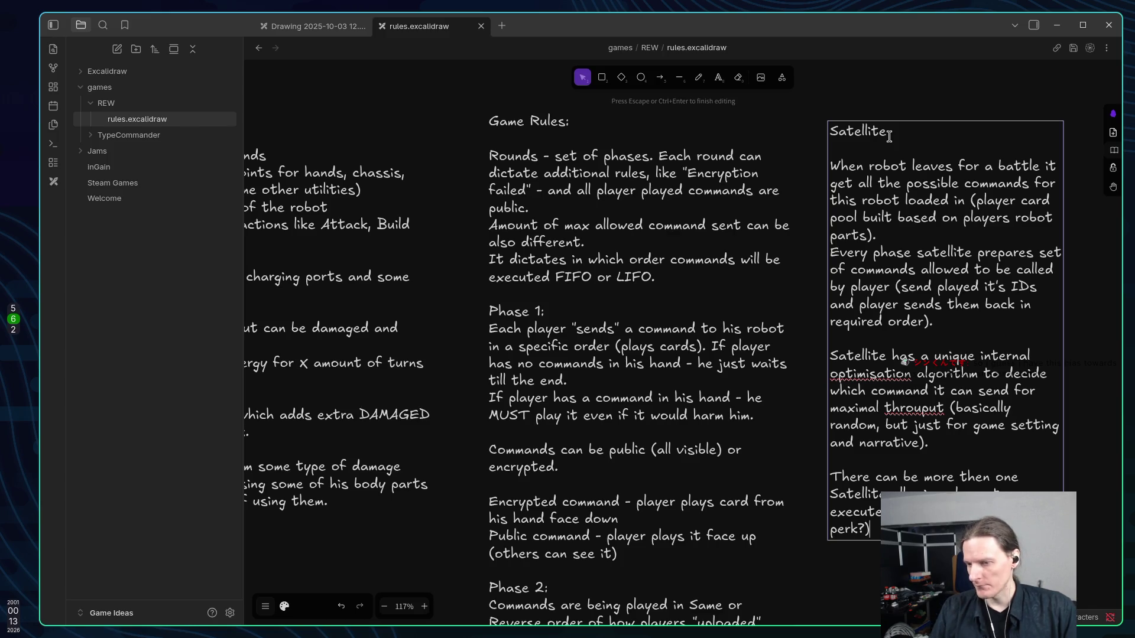
key("Return")
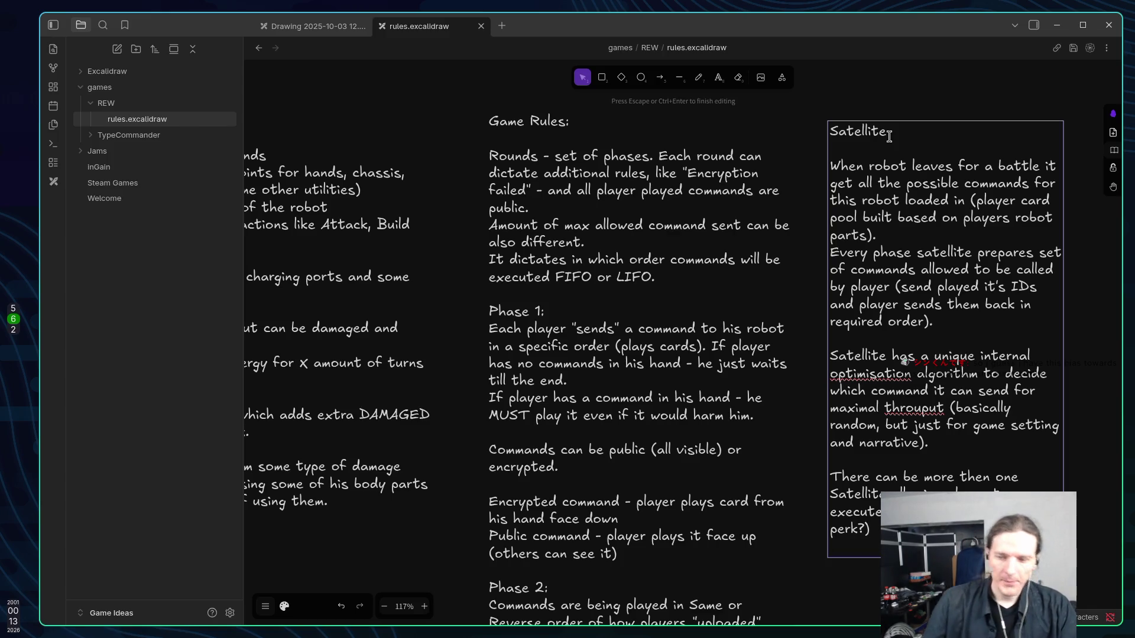
left_click(764, 258)
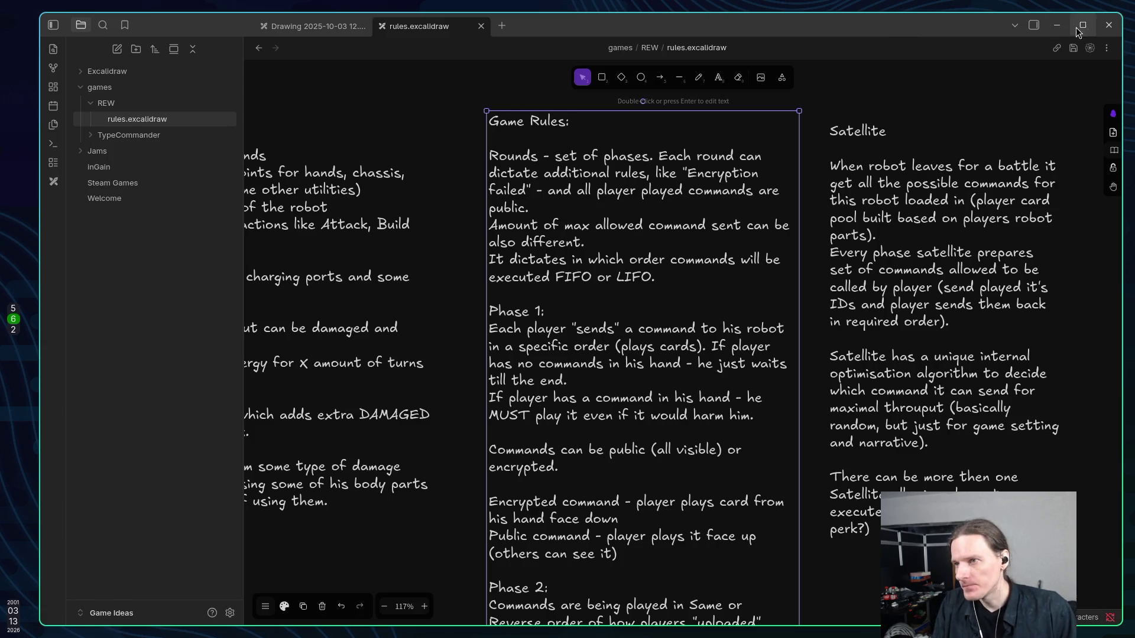
Select the completed Satellite text block.
left_click(864, 159)
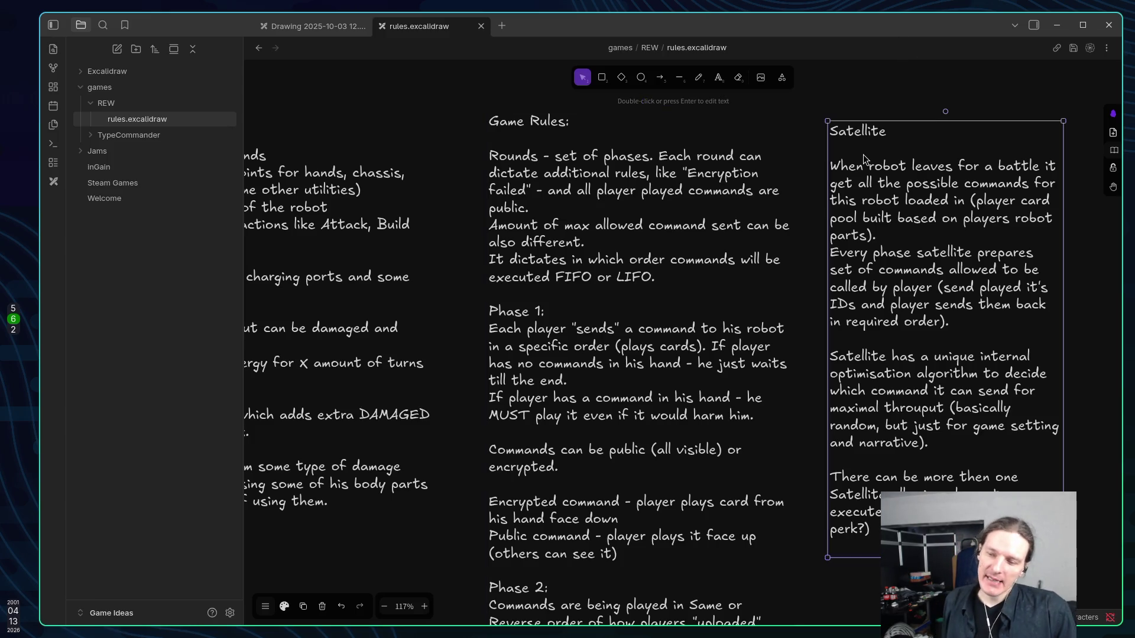